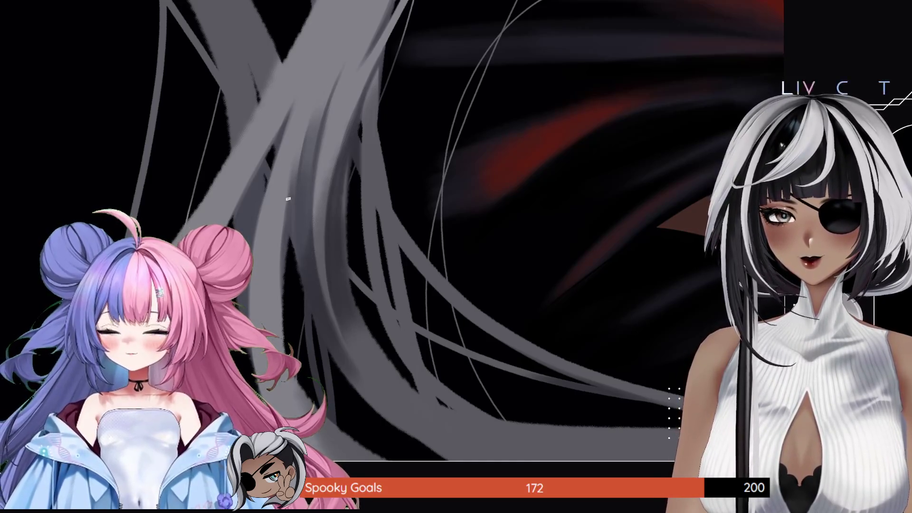
Rotate, zoom and pan the view onto the silver hair strands.
drag(299, 136, 310, 210)
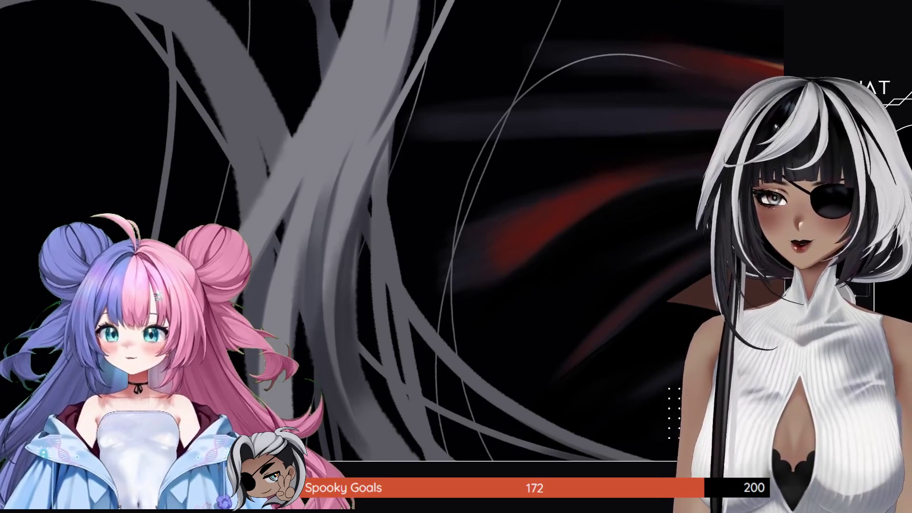
drag(281, 90, 315, 134)
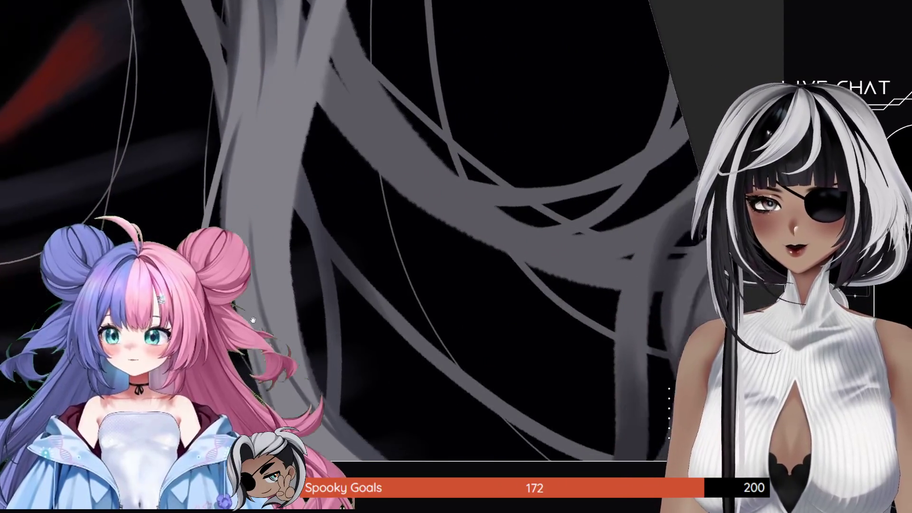
drag(315, 134, 10, 98)
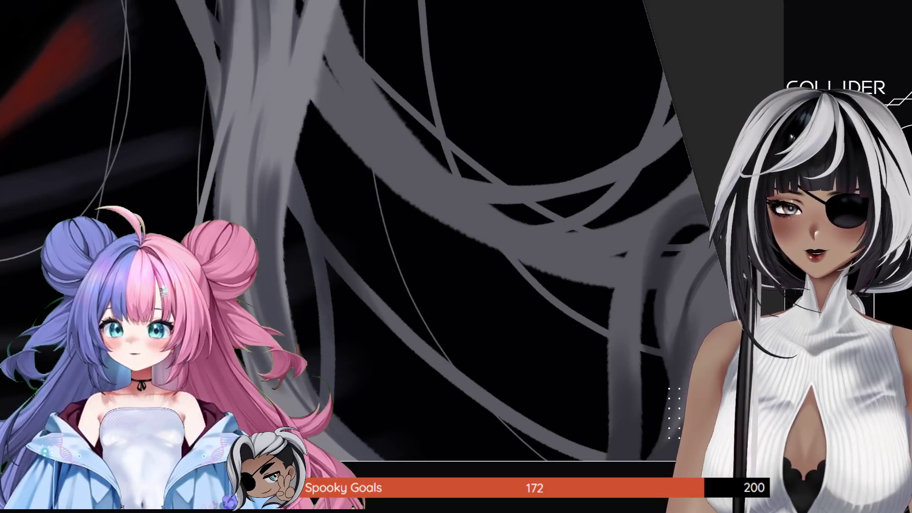
Paint a light-grey highlight along a hair strand, redoing the first stroke after an undo.
drag(256, 241, 255, 135)
key(ctrl+z)
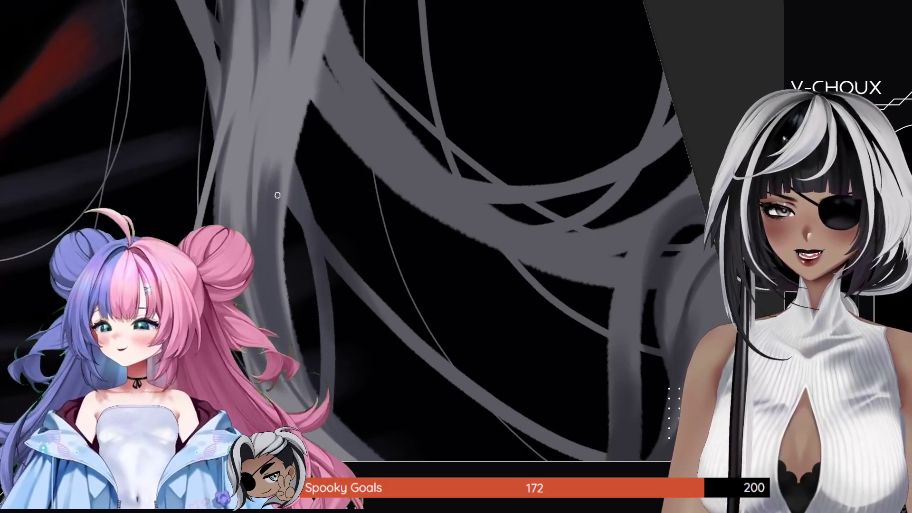
mouse_move(273, 198)
mouse_down()
mouse_move(267, 238)
mouse_move(282, 123)
mouse_move(275, 137)
mouse_up()
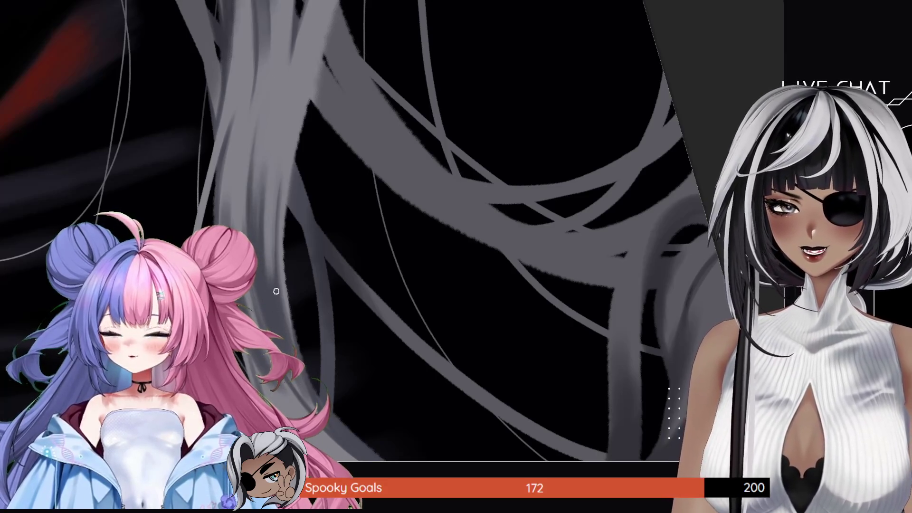
drag(265, 249, 295, 278)
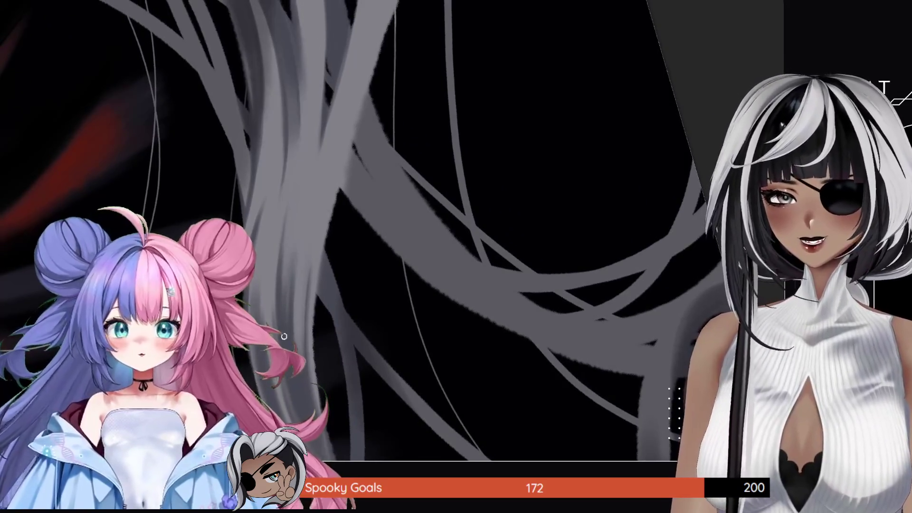
key(ctrl+minus)
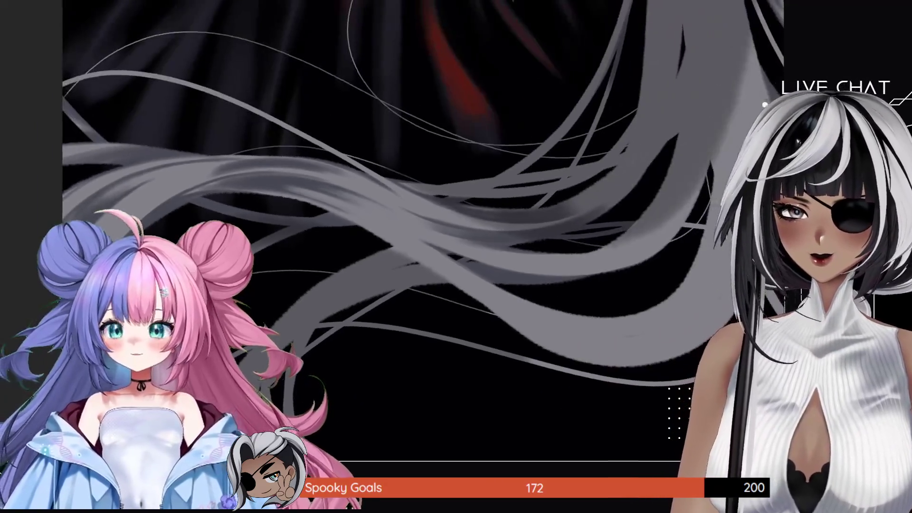
mouse_move(319, 294)
mouse_down()
mouse_move(174, 226)
mouse_move(52, 183)
mouse_move(99, 412)
mouse_up()
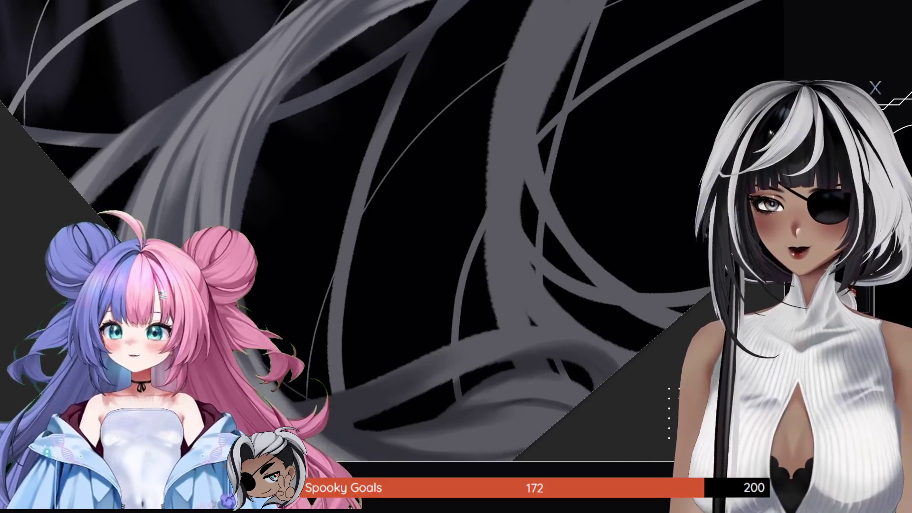
click(307, 327)
click(308, 328)
scroll(307, 327, down, 10)
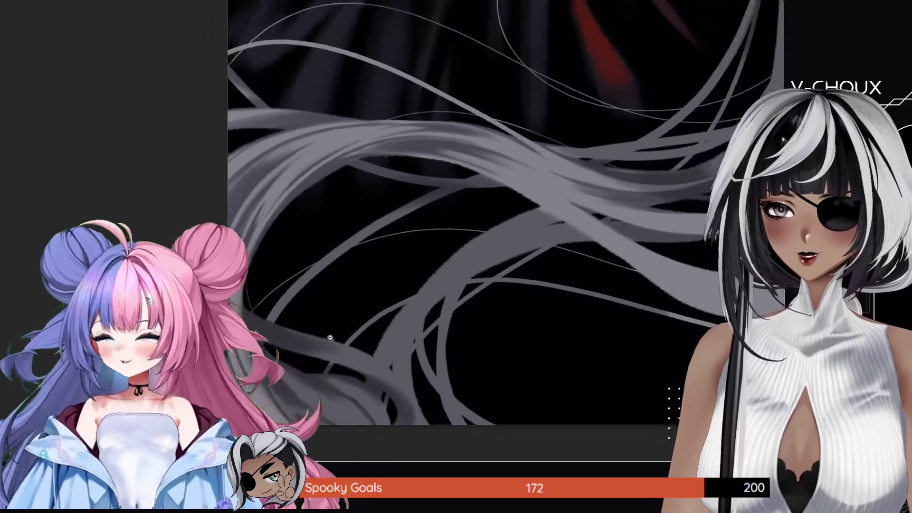
scroll(404, 217, up, 3)
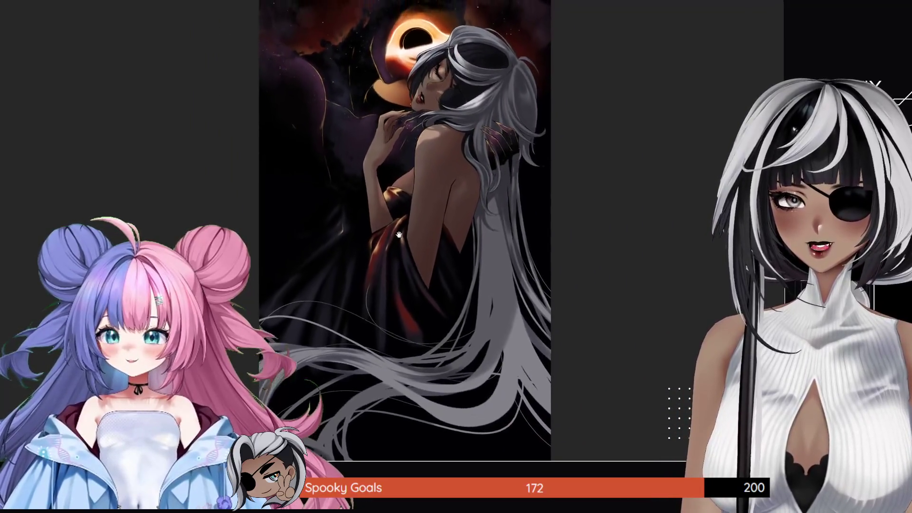
scroll(429, 143, up, 3)
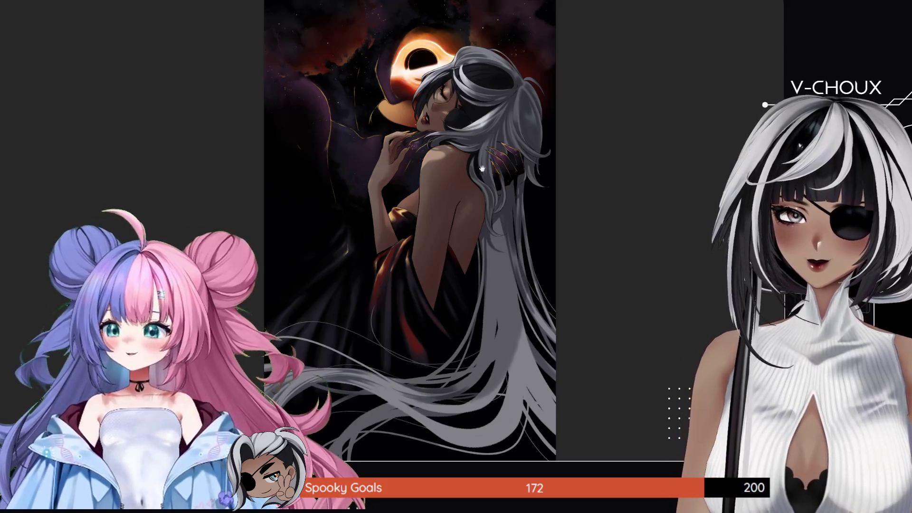
scroll(478, 173, up, 2)
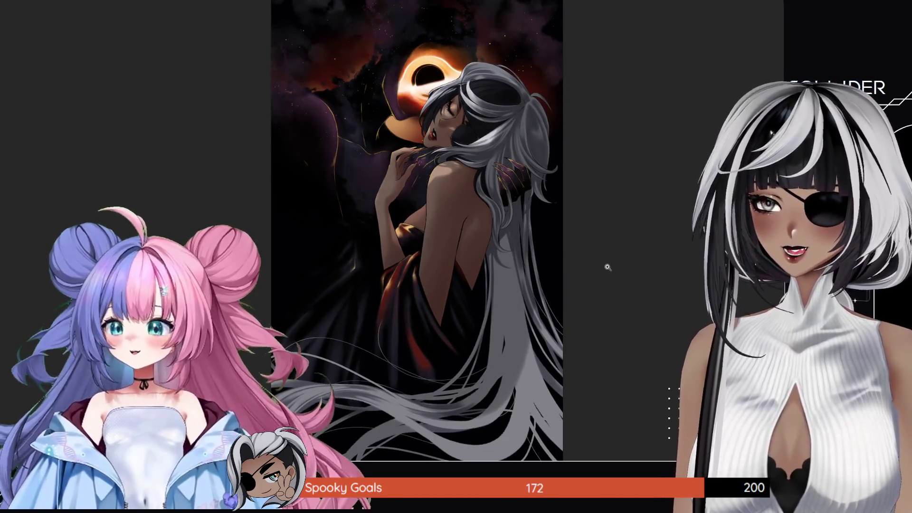
scroll(522, 256, down, 3)
scroll(474, 248, up, 2)
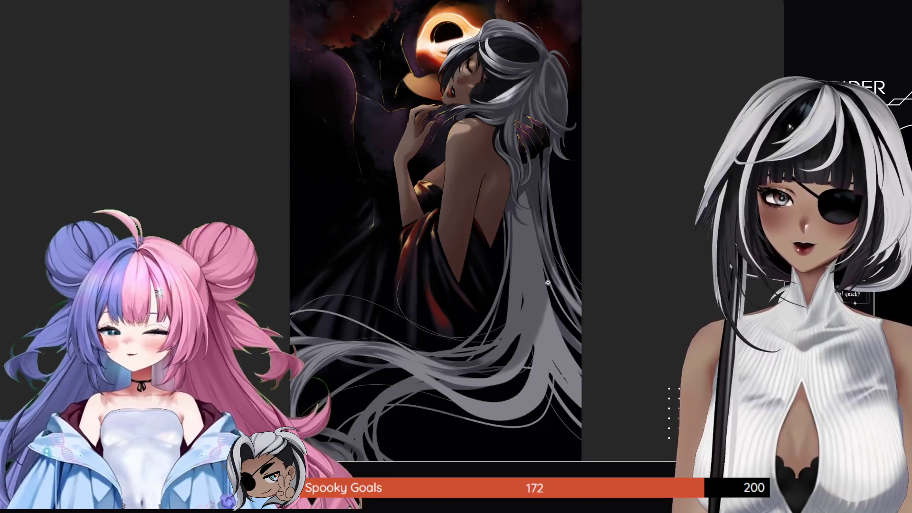
mouse_move(432, 160)
mouse_down()
mouse_move(444, 216)
mouse_move(444, 157)
mouse_up()
scroll(404, 413, up, 3)
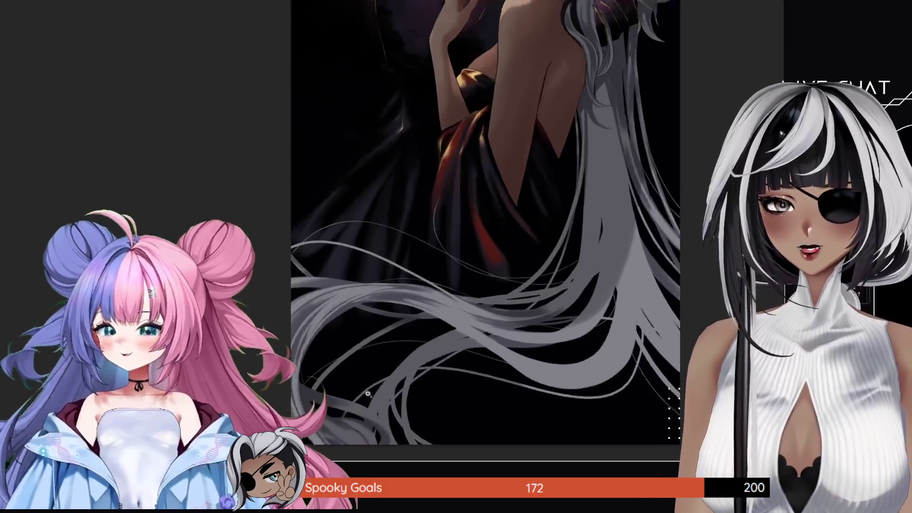
scroll(404, 414, up, 3)
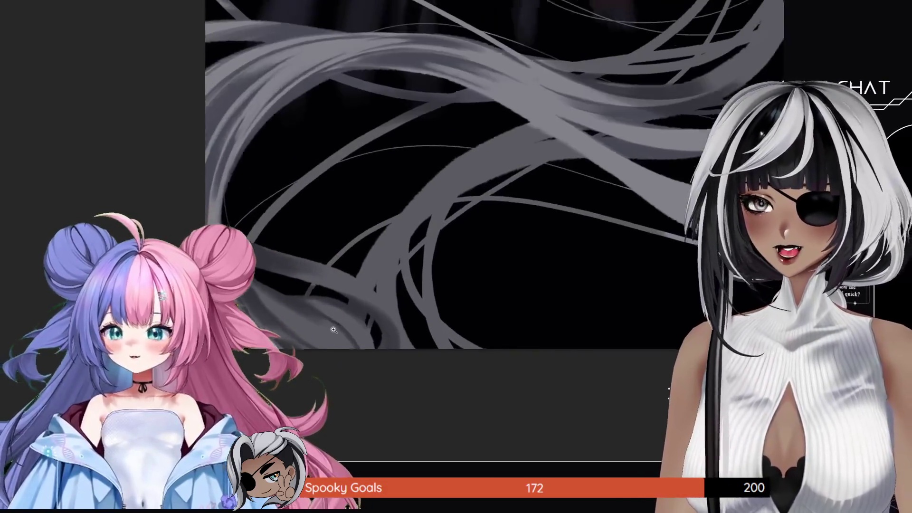
scroll(310, 307, up, 3)
mouse_move(310, 307)
mouse_down()
mouse_move(372, 386)
mouse_move(148, 186)
mouse_up()
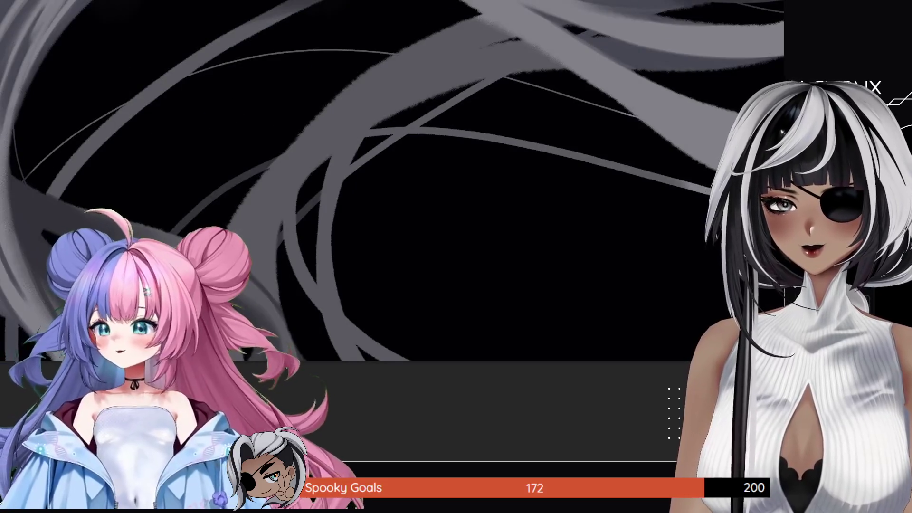
Zoom out from the hair close-up and pan toward the top of the artwork.
scroll(304, 279, down, 5)
scroll(304, 279, down, 3)
scroll(314, 284, down, 2)
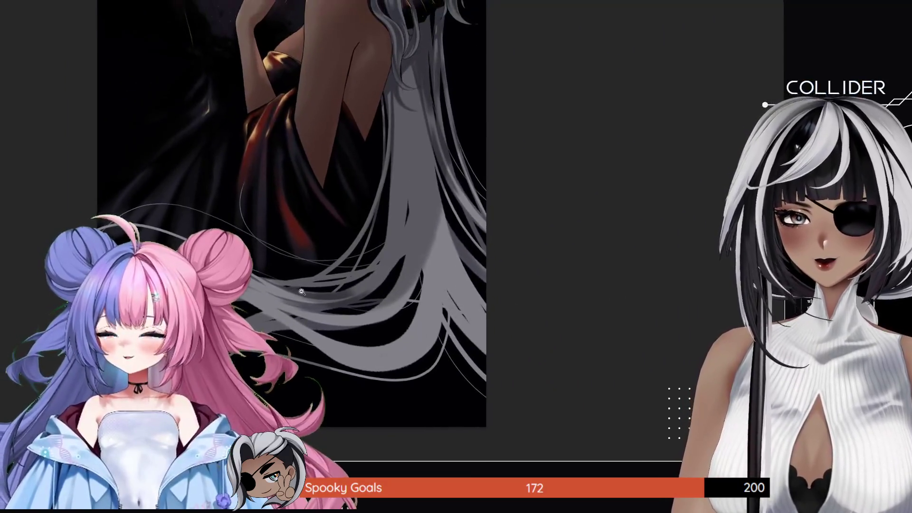
scroll(328, 297, down, 2)
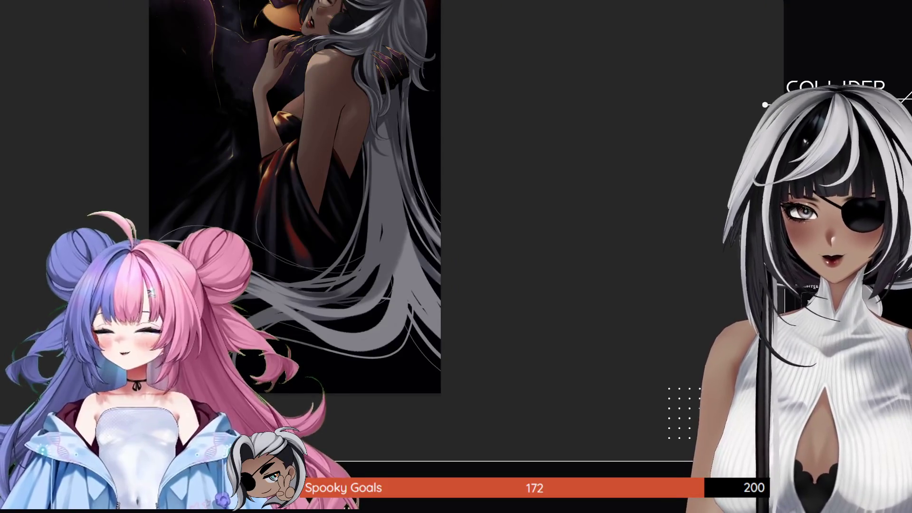
drag(315, 226, 313, 256)
scroll(313, 256, up, 1)
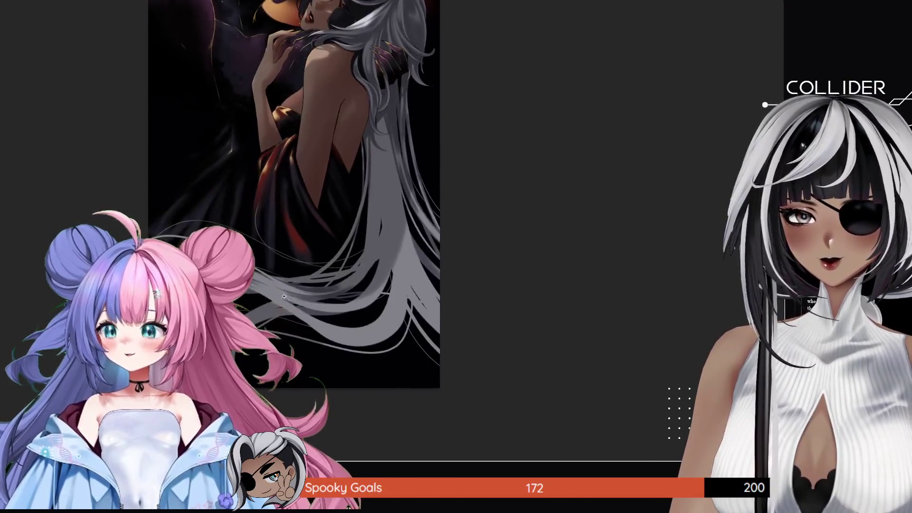
Zoom in on the lower hair strands and rotate the canvas so they run diagonally.
scroll(313, 256, up, 2)
scroll(313, 257, up, 2)
scroll(313, 257, up, 2)
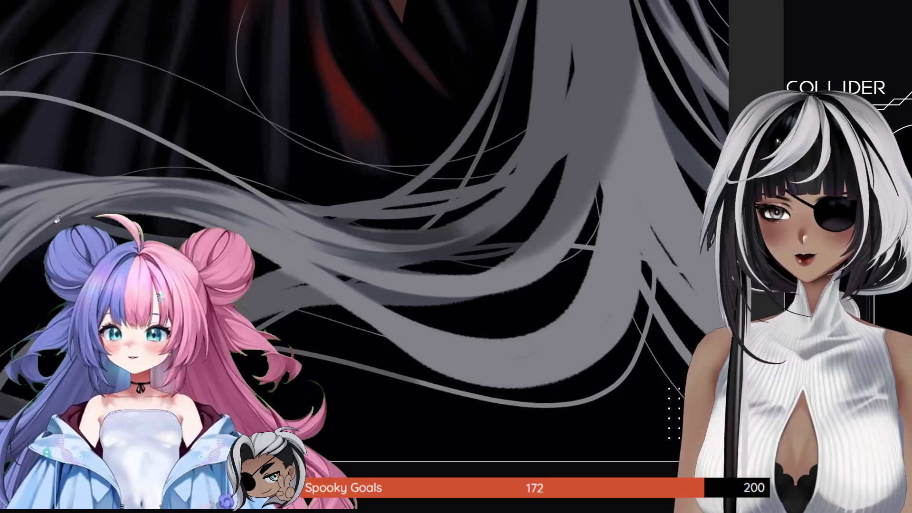
drag(313, 256, 377, 287)
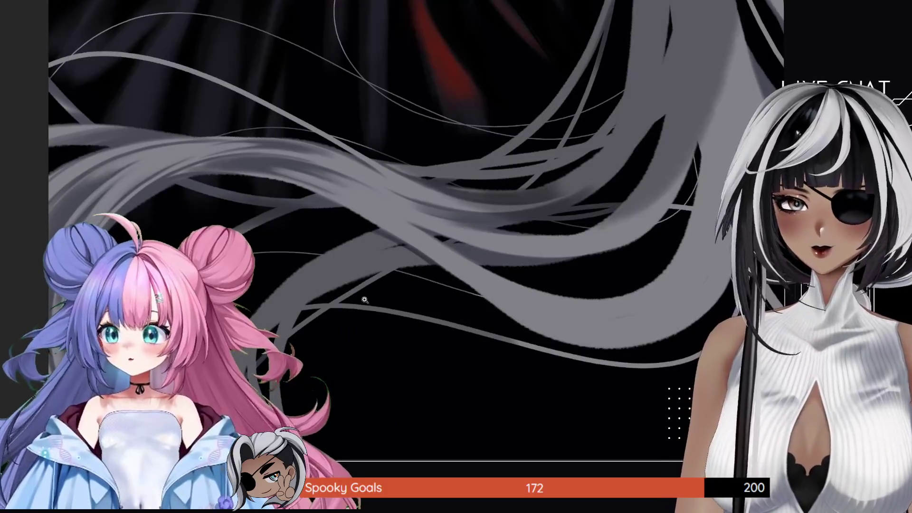
drag(365, 300, 305, 252)
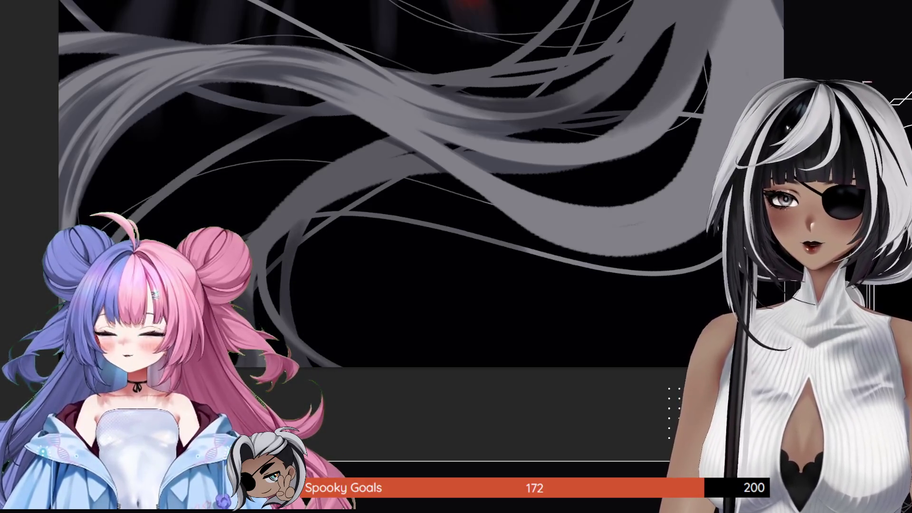
mouse_move(285, 157)
mouse_down()
mouse_move(240, 200)
mouse_move(266, 323)
mouse_up()
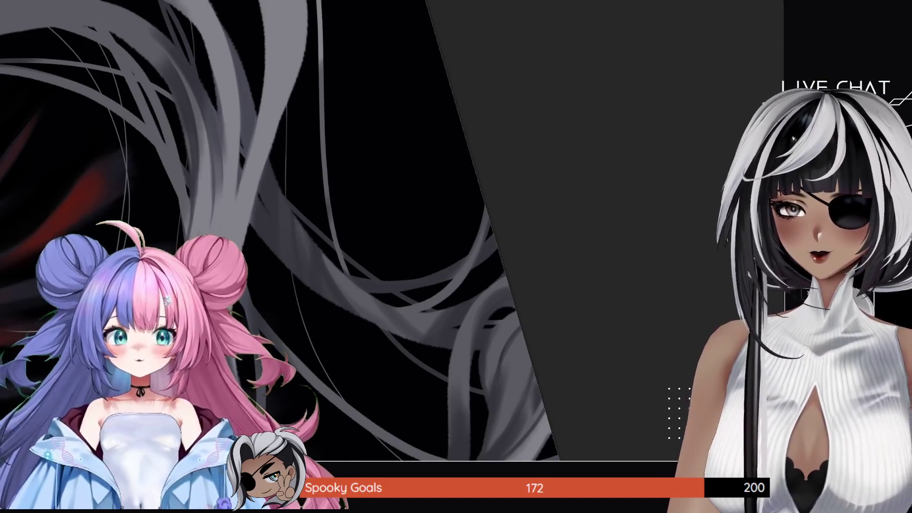
Zoom out and pan until the dark-gowned woman's full upright figure is visible.
scroll(379, 285, down, 3)
scroll(423, 245, down, 2)
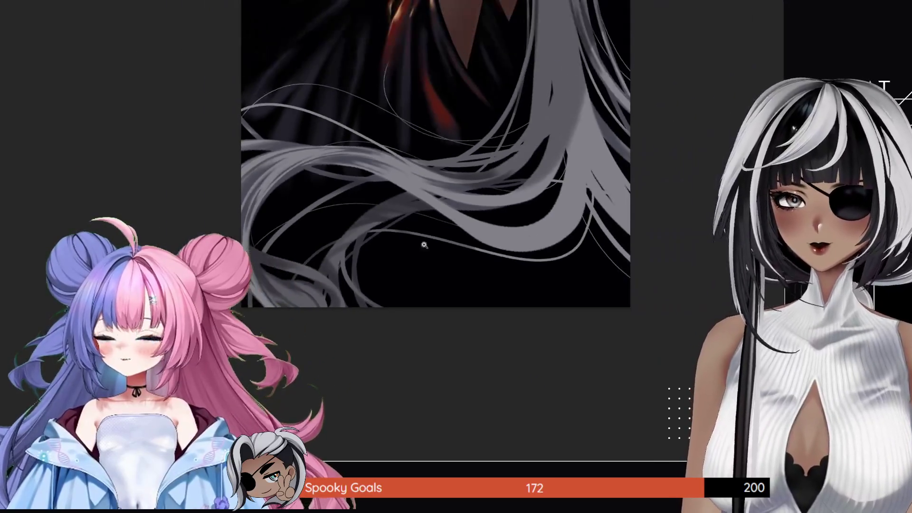
scroll(424, 245, down, 3)
drag(363, 228, 234, 274)
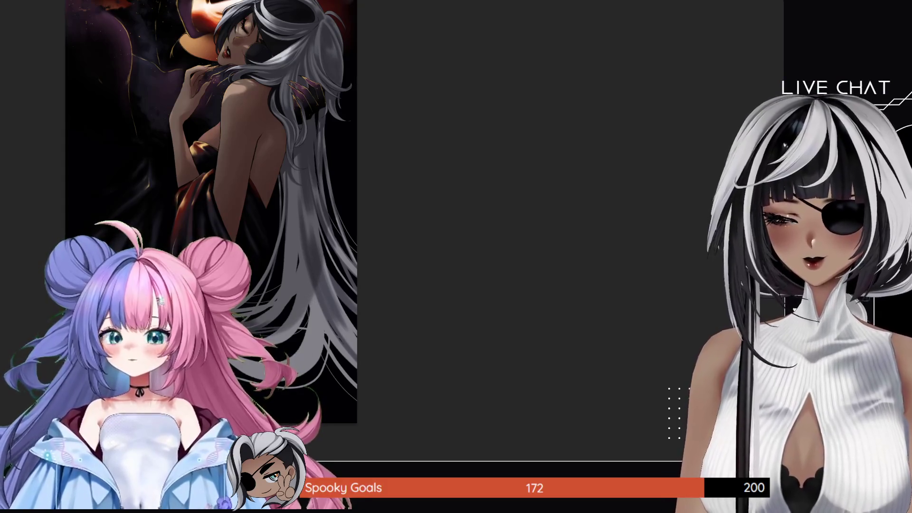
scroll(340, 274, up, 1)
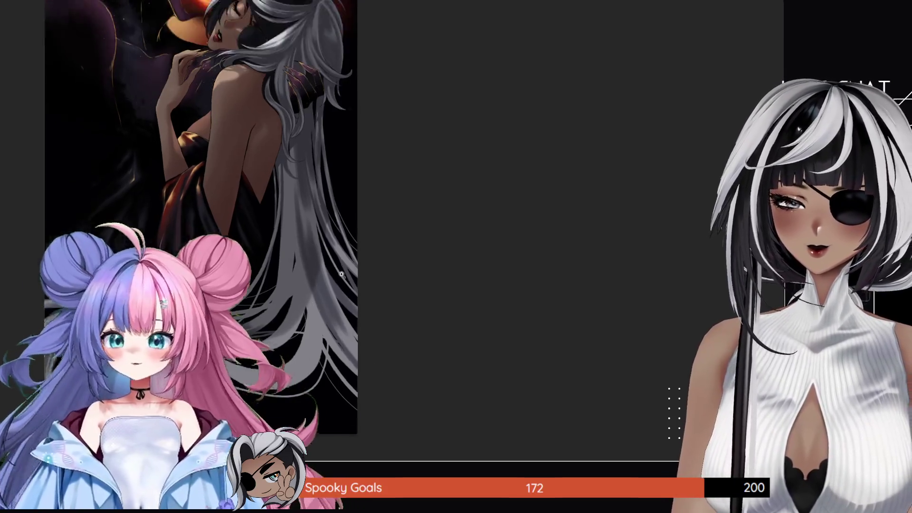
Rotate, pan and zoom the view onto the woman's bare back and the hair beside it.
scroll(341, 274, up, 2)
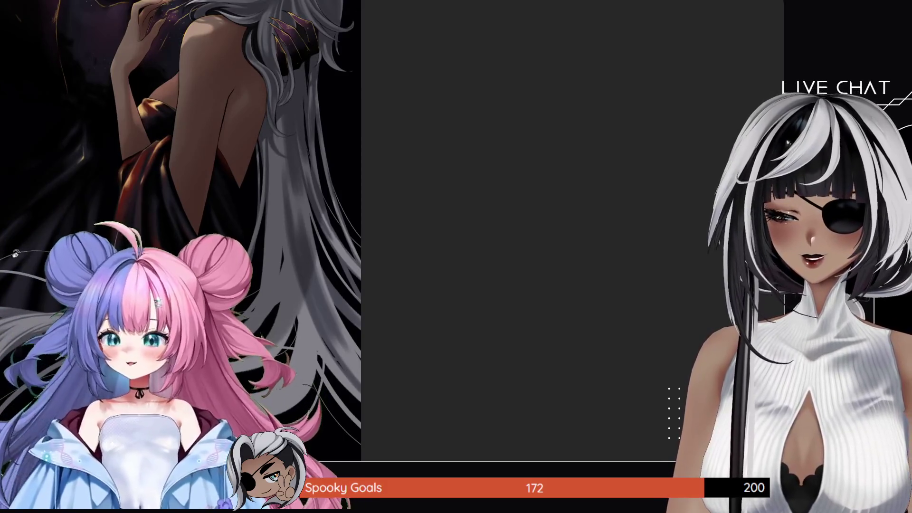
mouse_move(15, 253)
mouse_down()
mouse_move(525, 376)
mouse_move(440, 275)
mouse_up()
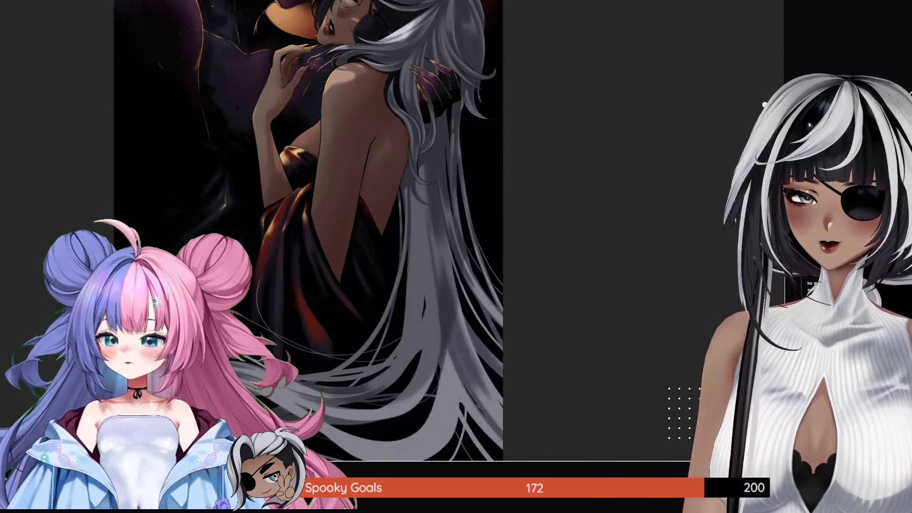
drag(408, 326, 373, 243)
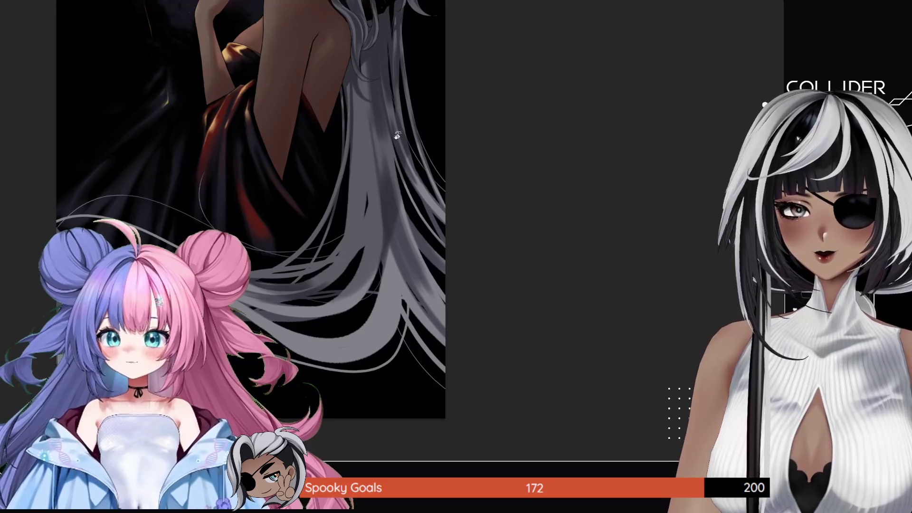
click(446, 127)
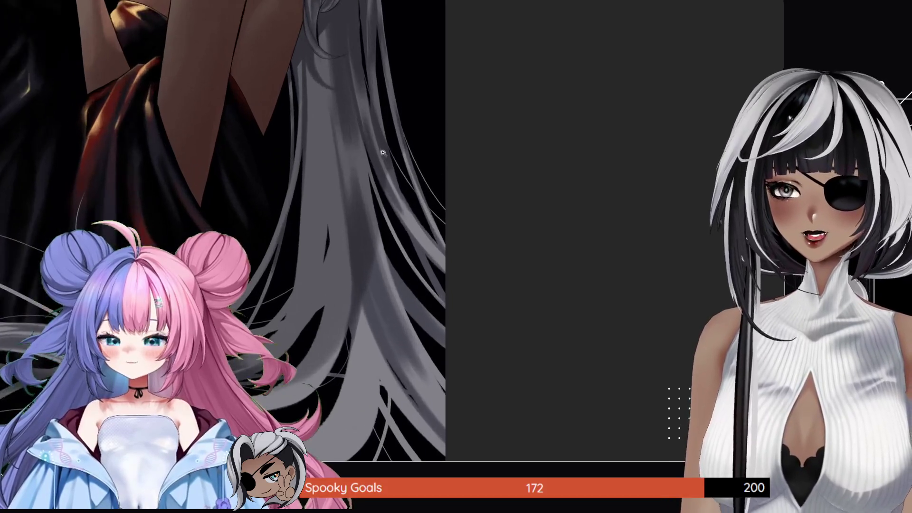
click(446, 126)
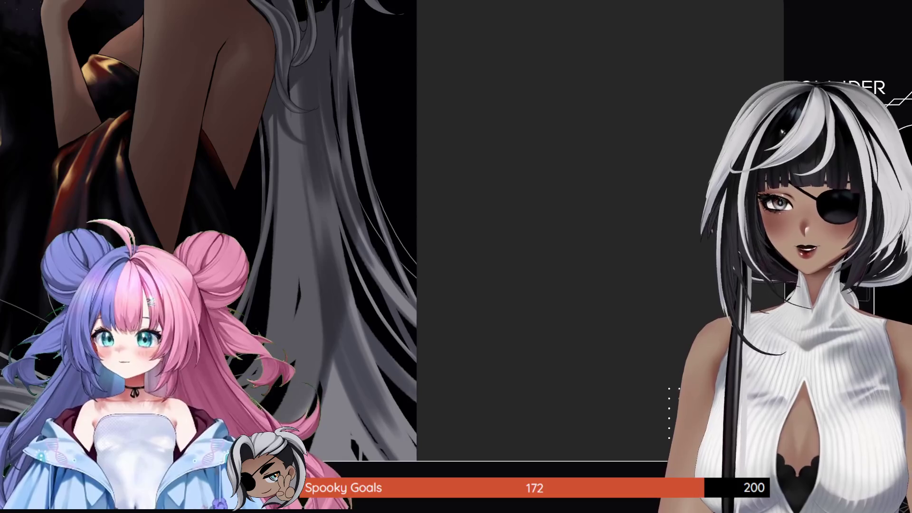
drag(386, 228, 32, 131)
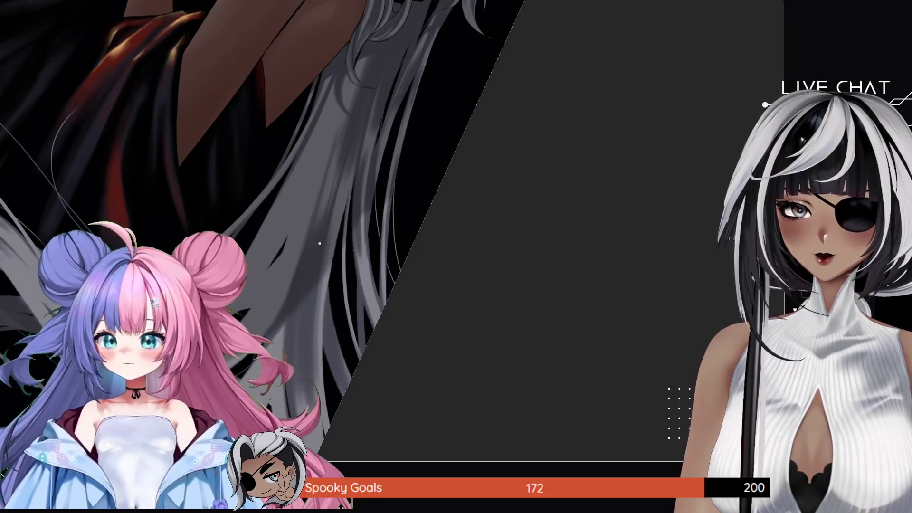
click(328, 339)
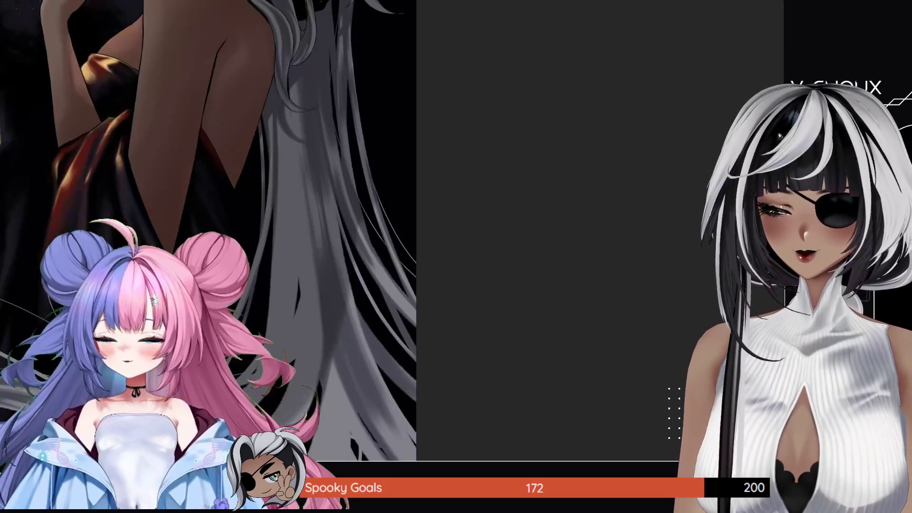
Zoom out to check the figure and eclipse, then zoom in and pan across the hair ends.
scroll(328, 339, down, 4)
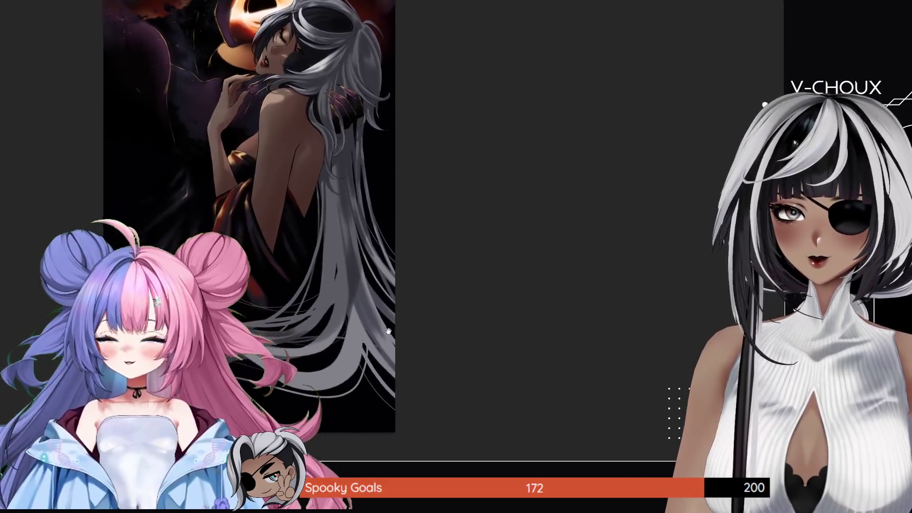
drag(392, 339, 397, 323)
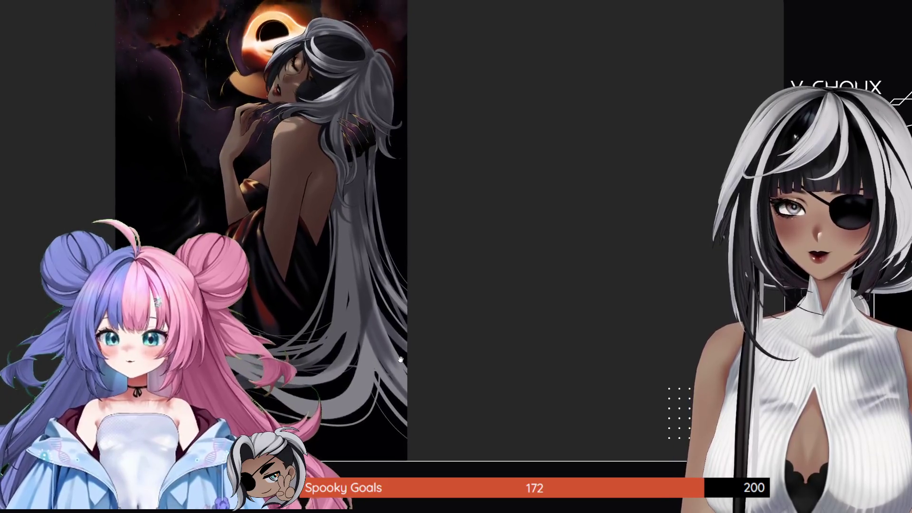
scroll(387, 352, up, 2)
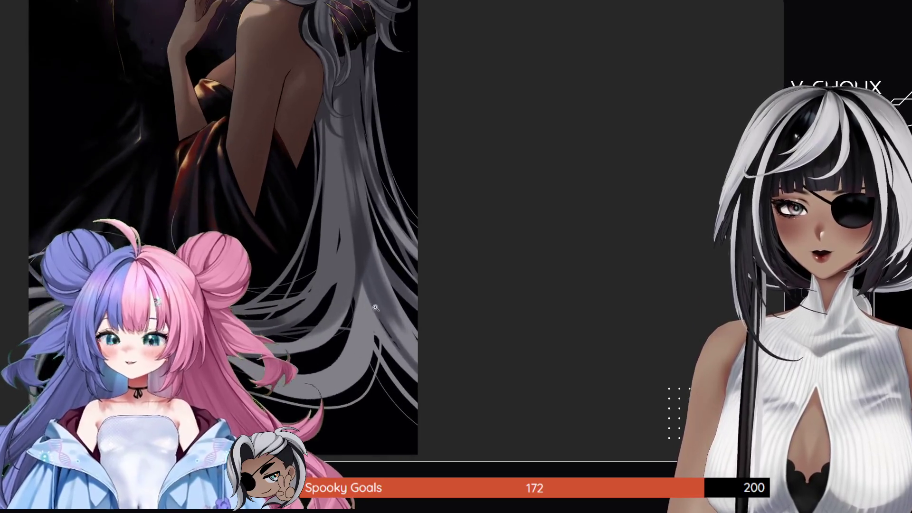
scroll(380, 371, up, 1)
scroll(376, 383, up, 1)
scroll(376, 383, up, 1)
scroll(237, 285, up, 2)
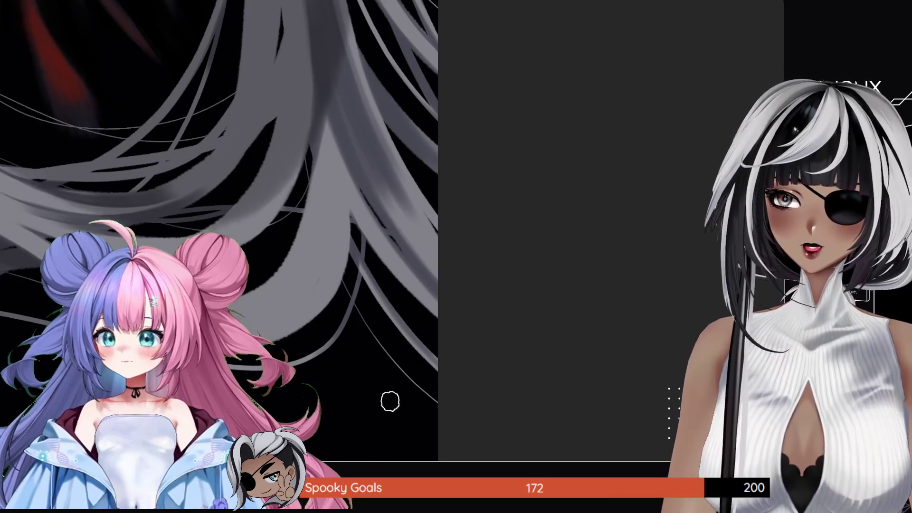
drag(333, 375, 399, 341)
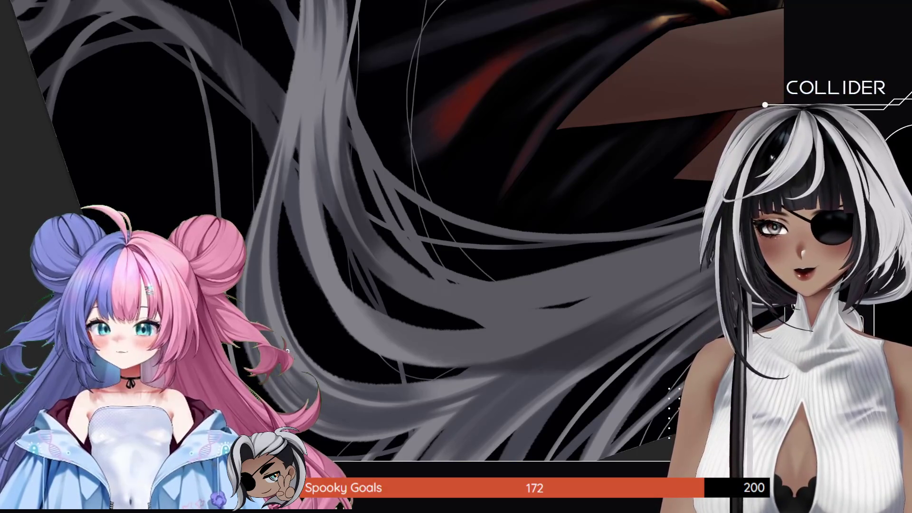
Pan across the silver hair strands and zoom out until the whole canvas fits.
drag(247, 210, 261, 272)
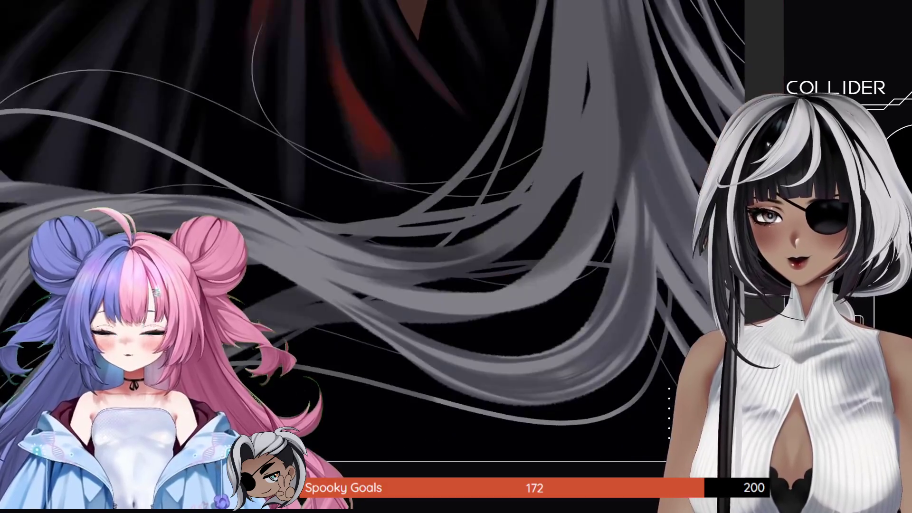
scroll(383, 375, down, 5)
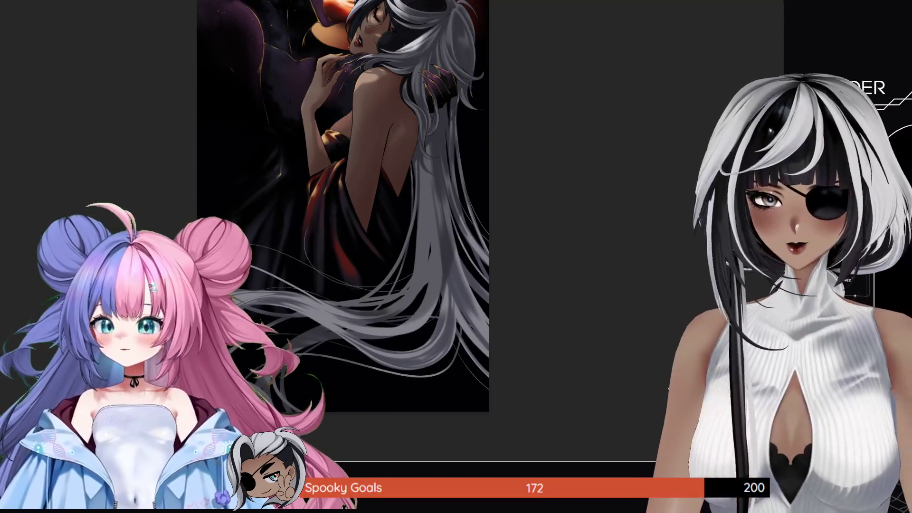
Tilt and zoom the view across the hair, arm and lower gown folds, then reset rotation.
scroll(344, 344, up, 3)
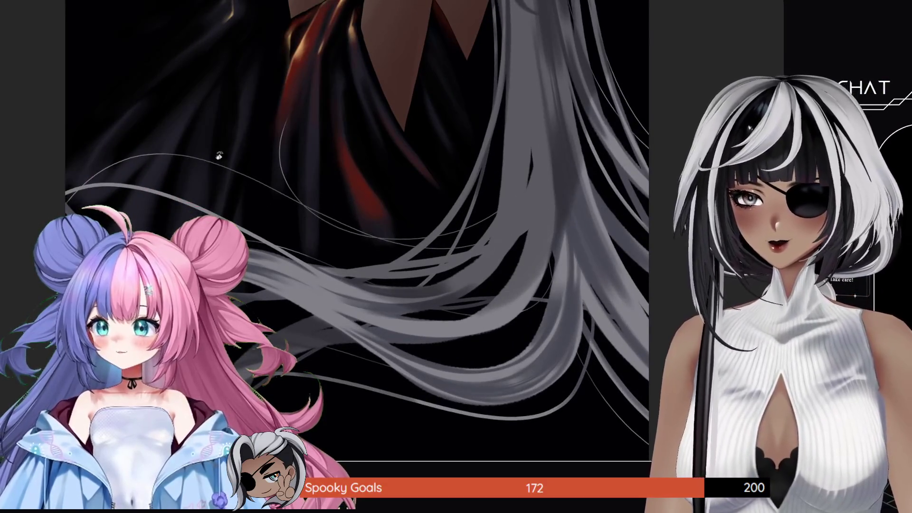
drag(343, 344, 370, 327)
drag(389, 231, 361, 247)
scroll(389, 231, down, 3)
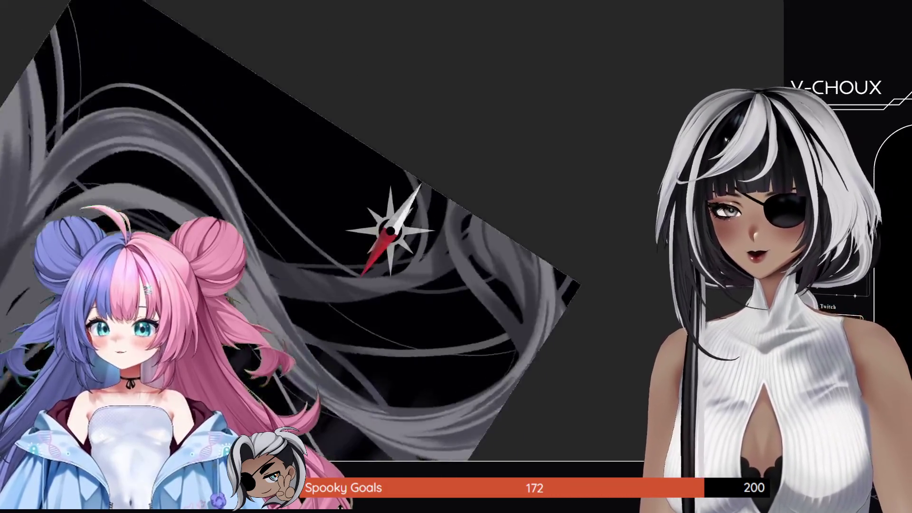
mouse_move(387, 224)
mouse_down()
mouse_move(344, 207)
mouse_move(361, 247)
mouse_up()
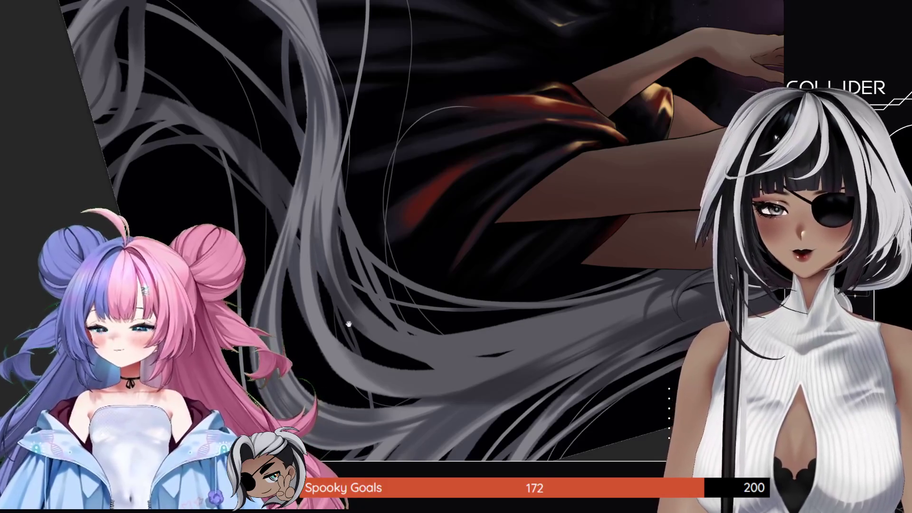
drag(348, 323, 335, 308)
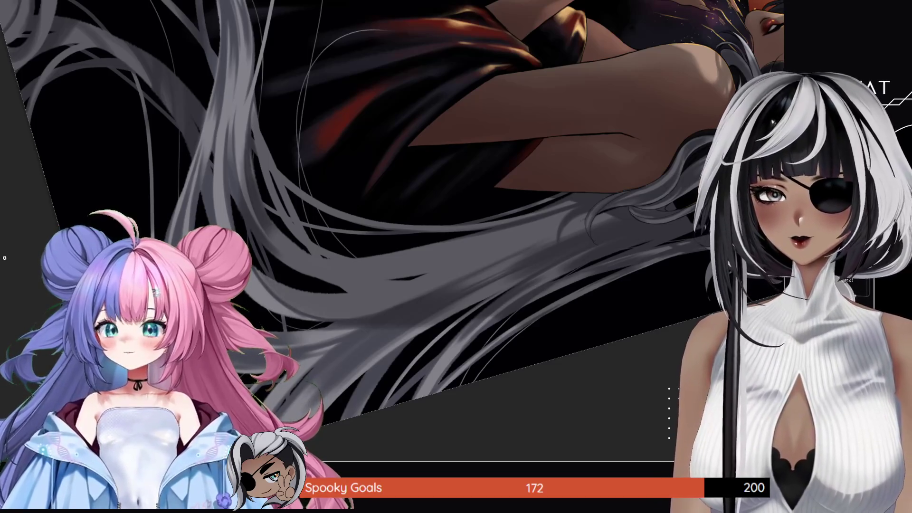
mouse_move(100, 138)
mouse_down()
mouse_move(487, 270)
mouse_move(467, 183)
mouse_move(372, 150)
mouse_up()
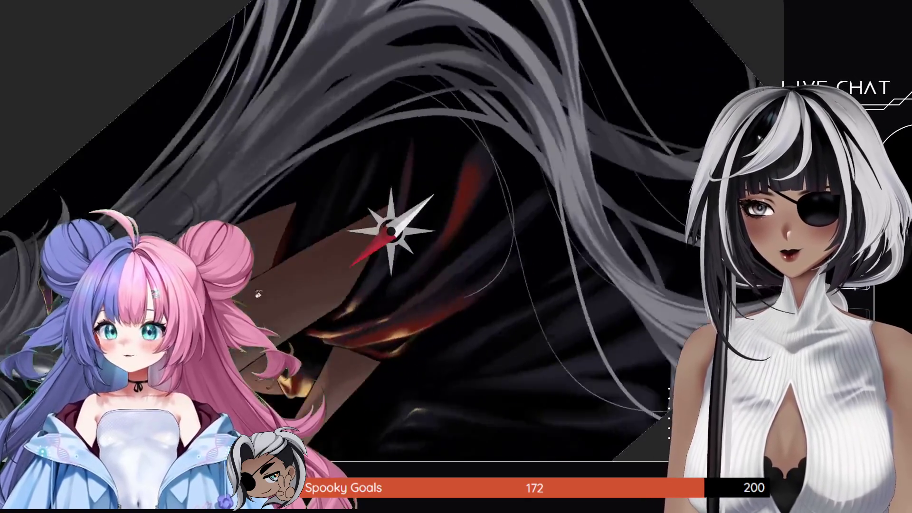
mouse_move(376, 217)
mouse_down()
mouse_move(357, 139)
mouse_move(321, 200)
mouse_move(333, 332)
mouse_up()
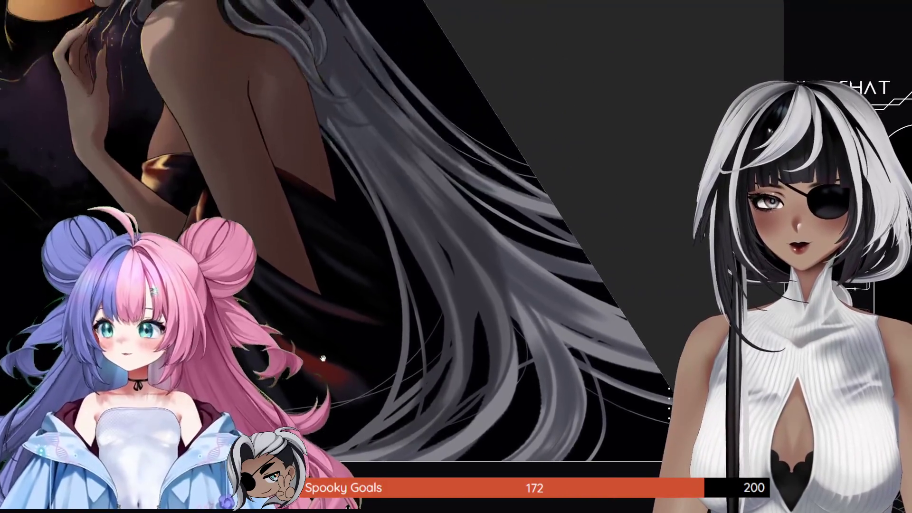
key(Escape)
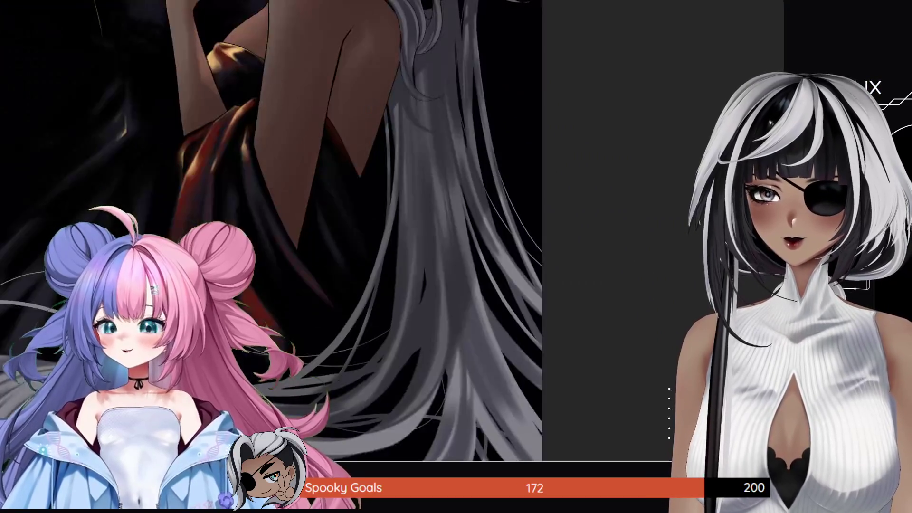
alt+click(321, 296)
Zoom out to the full figure, then zoom in on the woman's head and tilt the view.
alt+click(320, 296)
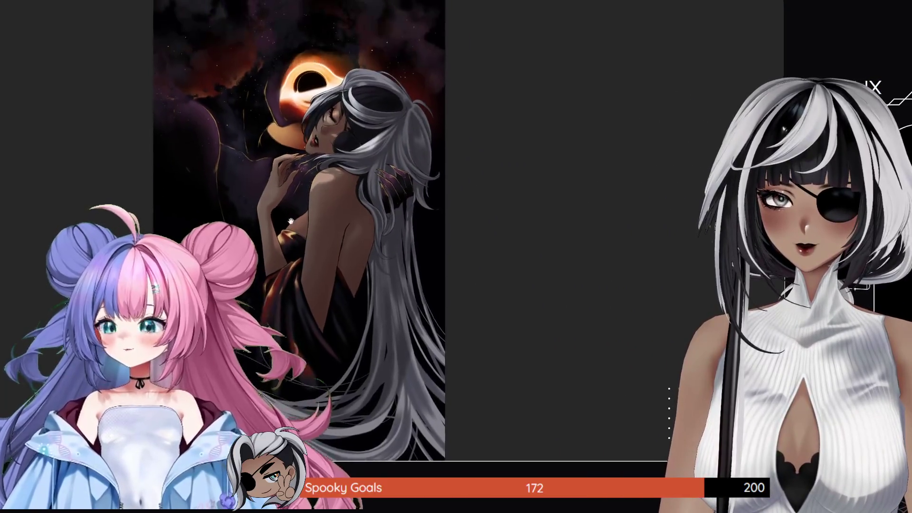
scroll(320, 296, down, 1)
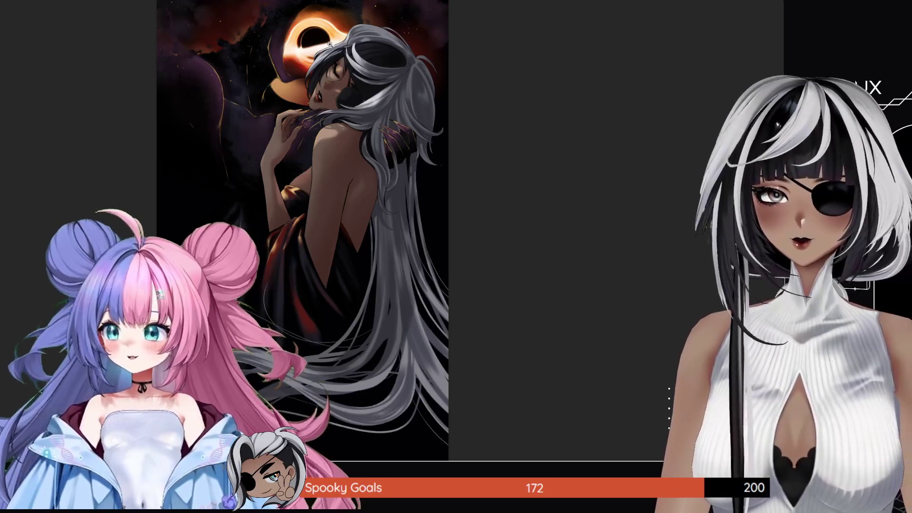
click(388, 45)
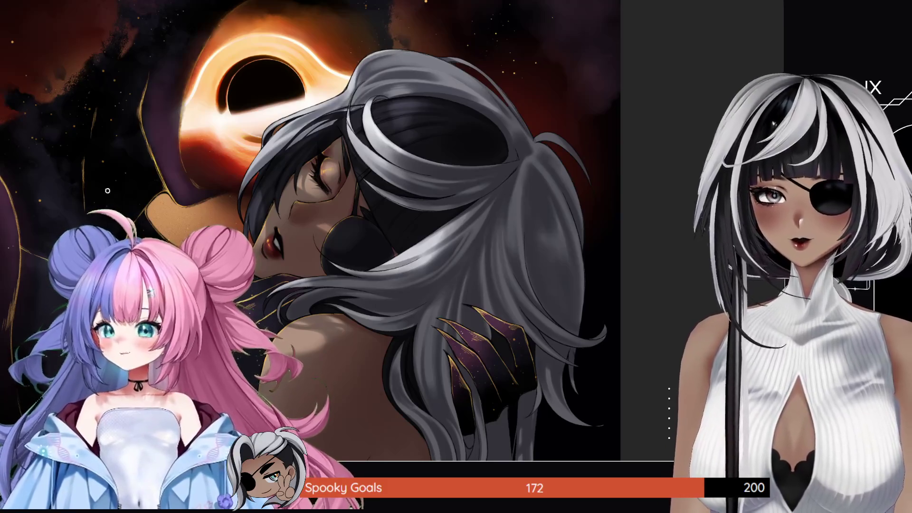
drag(107, 190, 199, 119)
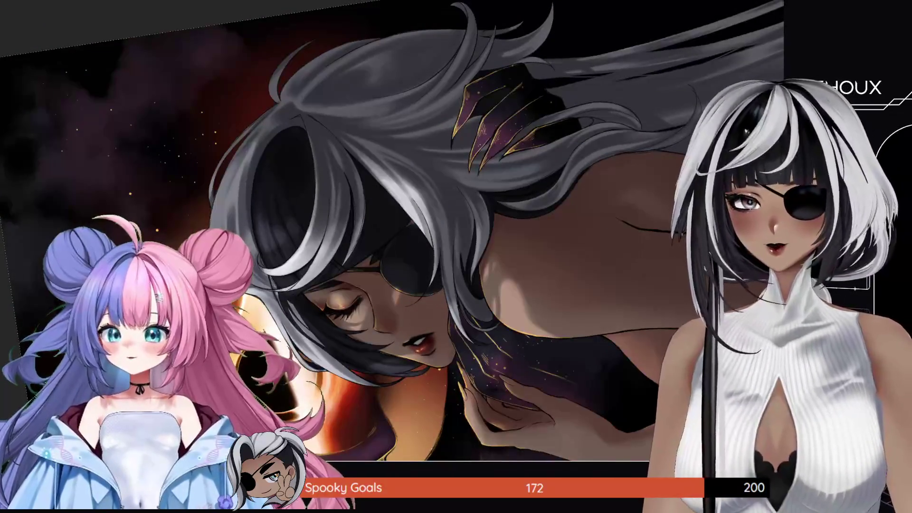
Rotate around the face and hair ornament, then reset upright and zoom onto the bare back.
key(ctrl+0)
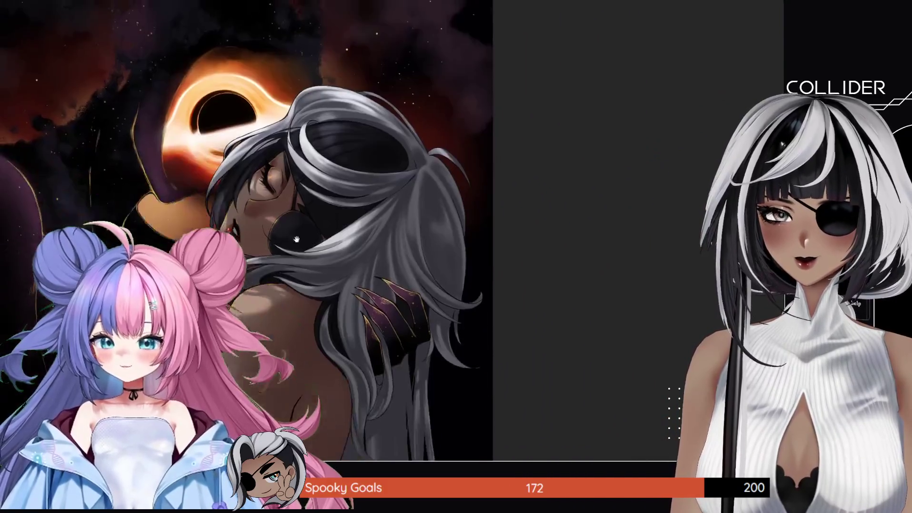
scroll(352, 214, up, 5)
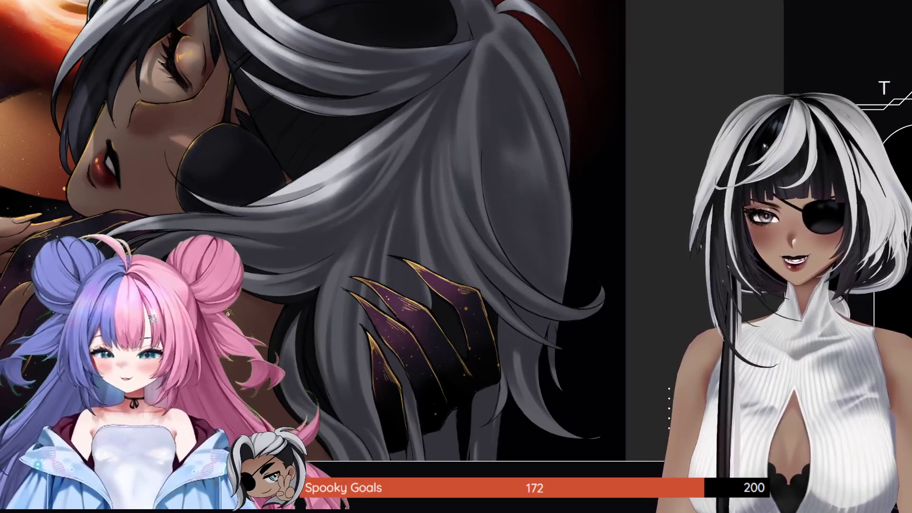
drag(352, 214, 283, 293)
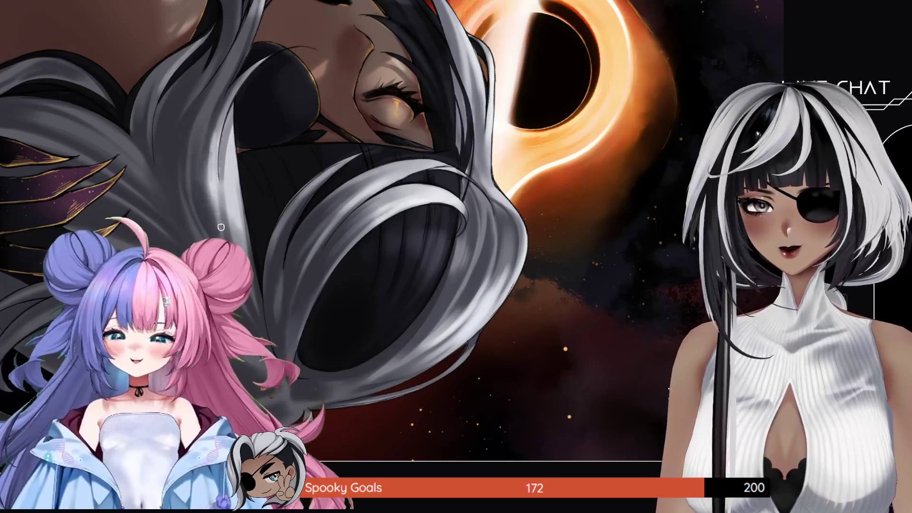
key(ctrl+0)
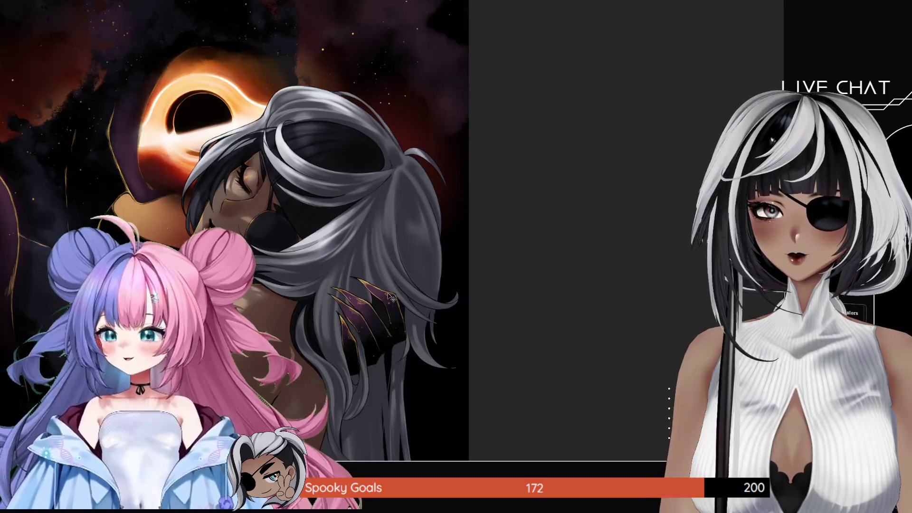
drag(290, 353, 287, 262)
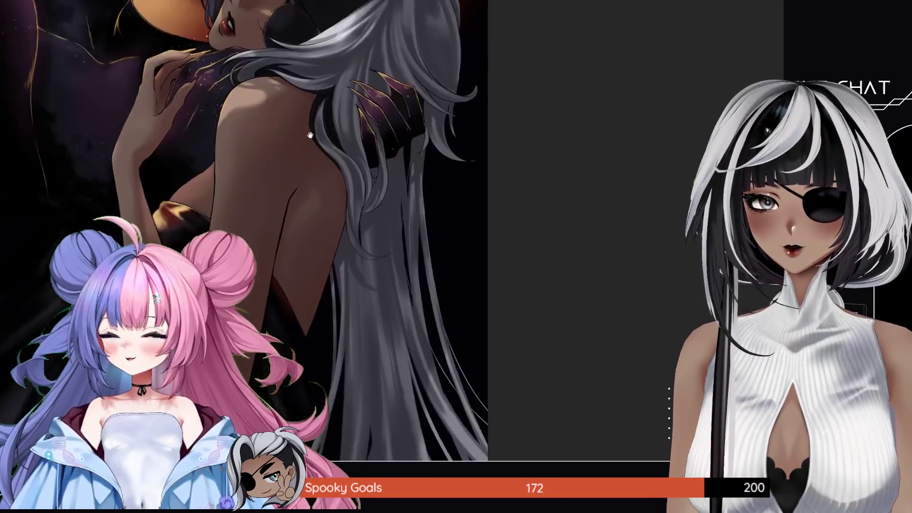
alt+click(287, 262)
alt+click(287, 261)
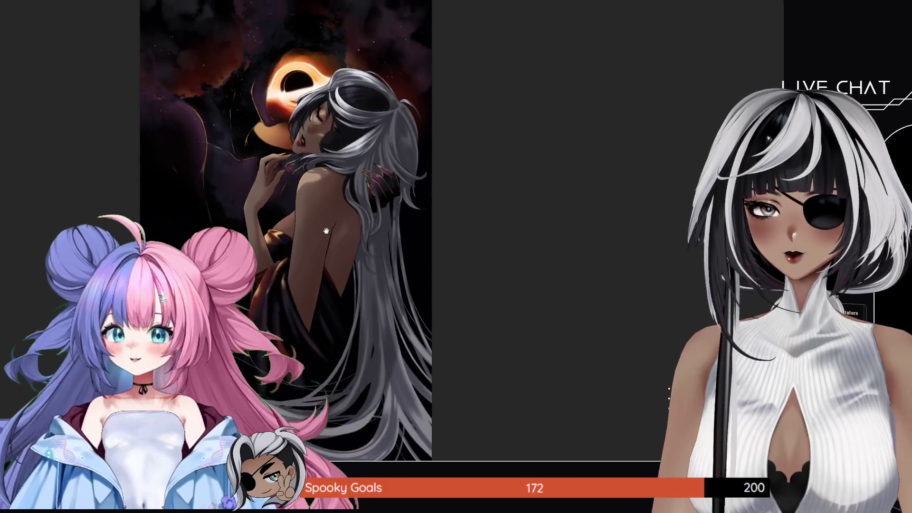
Zoom in twice on the woman's head so her face and silver hair fill the view.
click(340, 92)
click(340, 93)
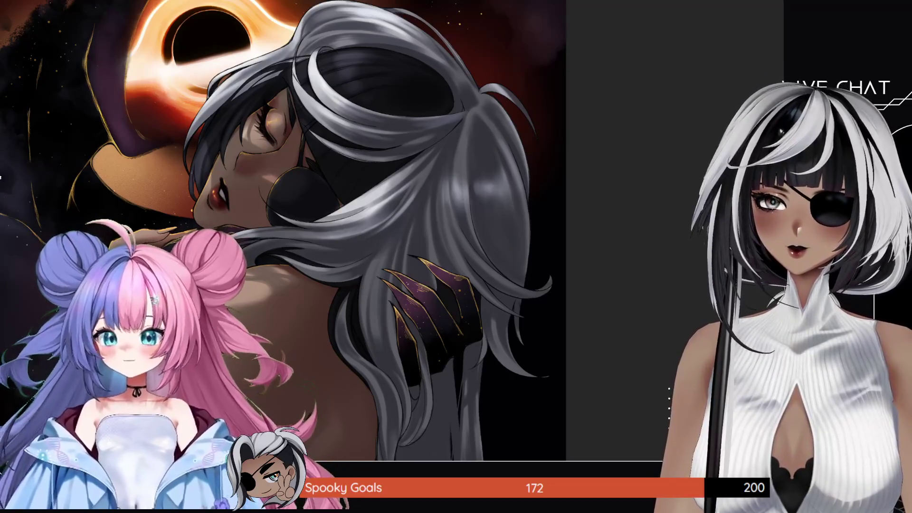
scroll(308, 272, down, 3)
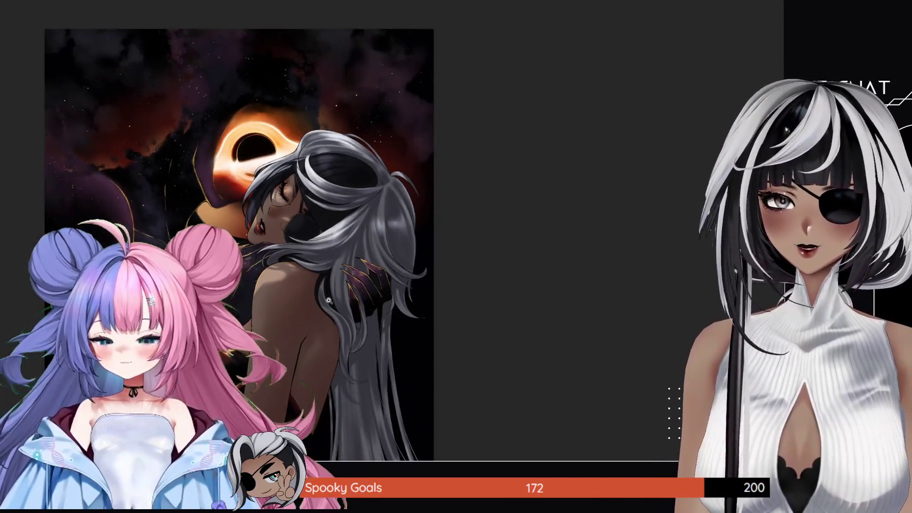
drag(330, 312, 361, 205)
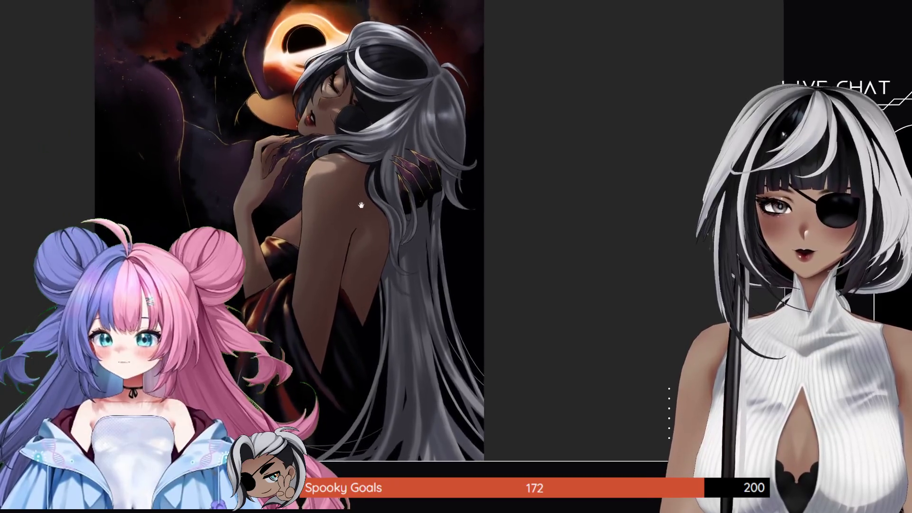
scroll(361, 205, up, 5)
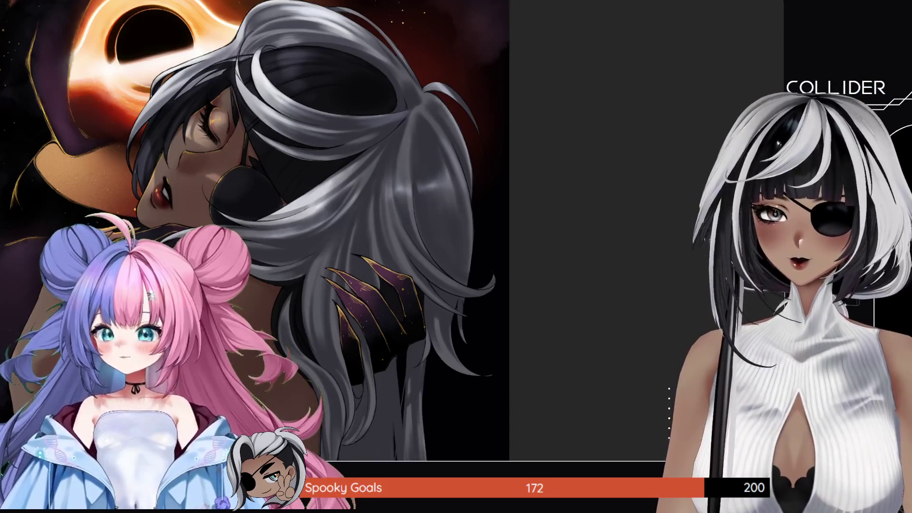
Zoom out and pan until the full figure and the black-hole eclipse fit on screen.
scroll(211, 318, down, 2)
scroll(211, 318, down, 2)
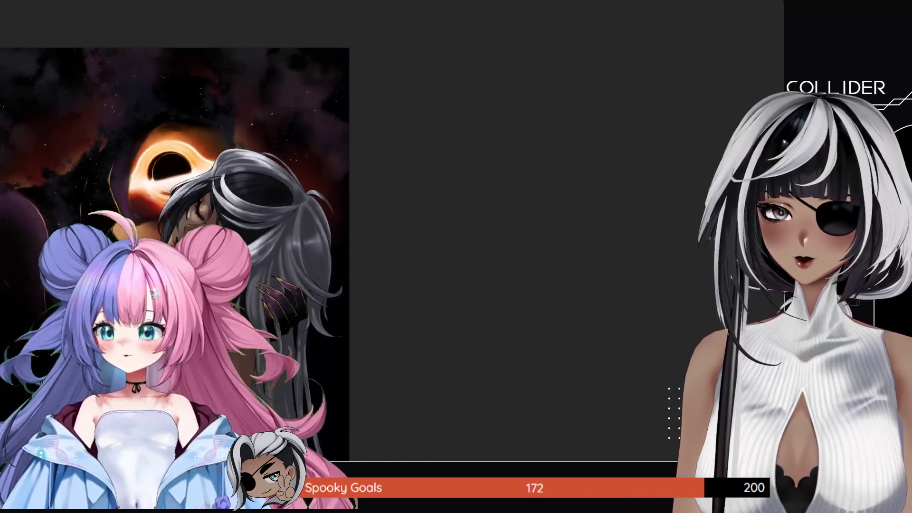
scroll(212, 318, down, 2)
mouse_move(211, 318)
mouse_down()
mouse_move(311, 190)
mouse_move(332, 228)
mouse_up()
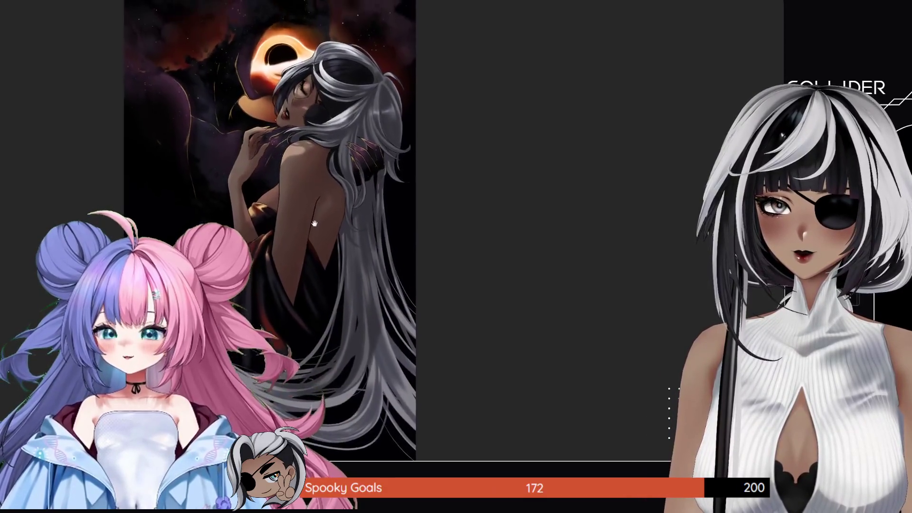
scroll(405, 267, down, 1)
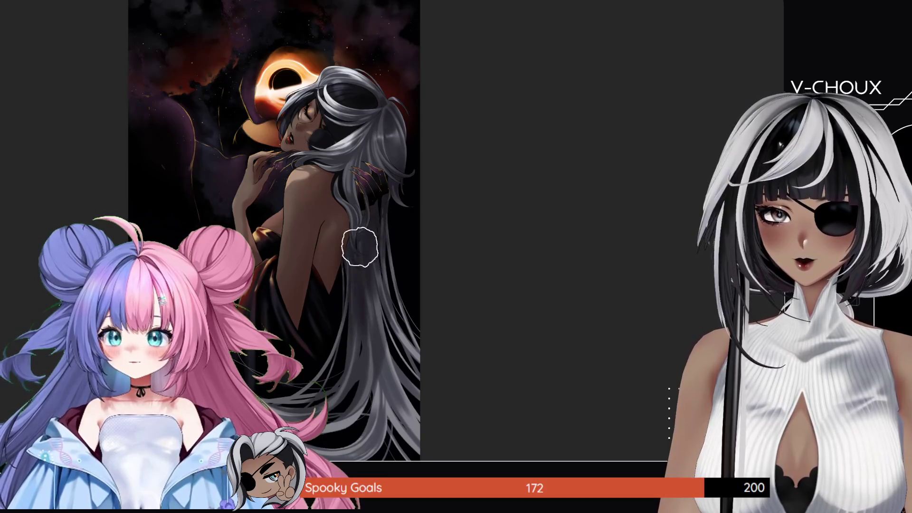
drag(404, 366, 424, 276)
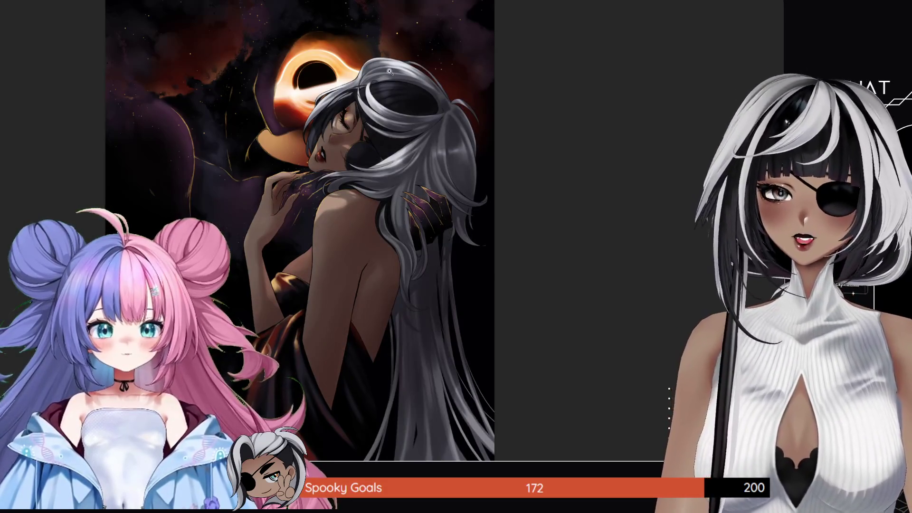
Zoom out and pan past the hair, then drag-zoom tightly onto the woman's closed eye and red lips.
click(389, 71)
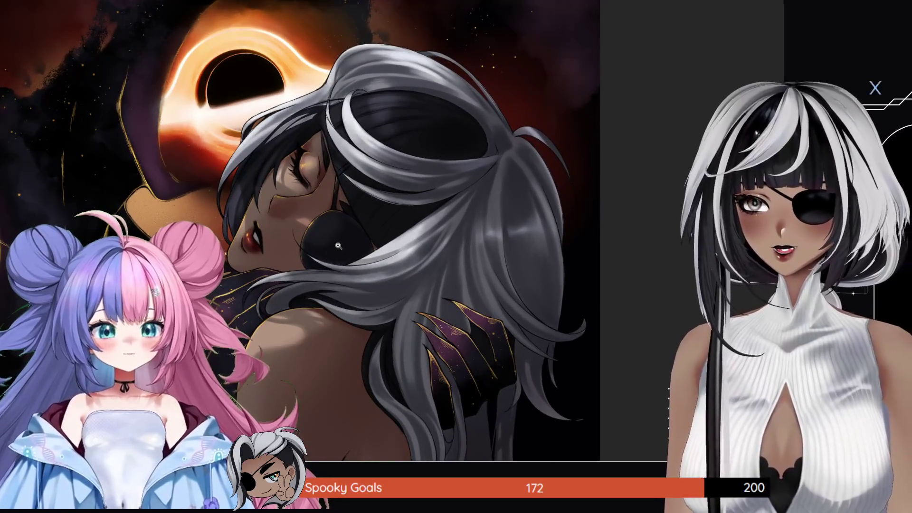
scroll(337, 245, down, 1)
scroll(351, 245, down, 1)
scroll(364, 245, down, 1)
scroll(365, 245, down, 1)
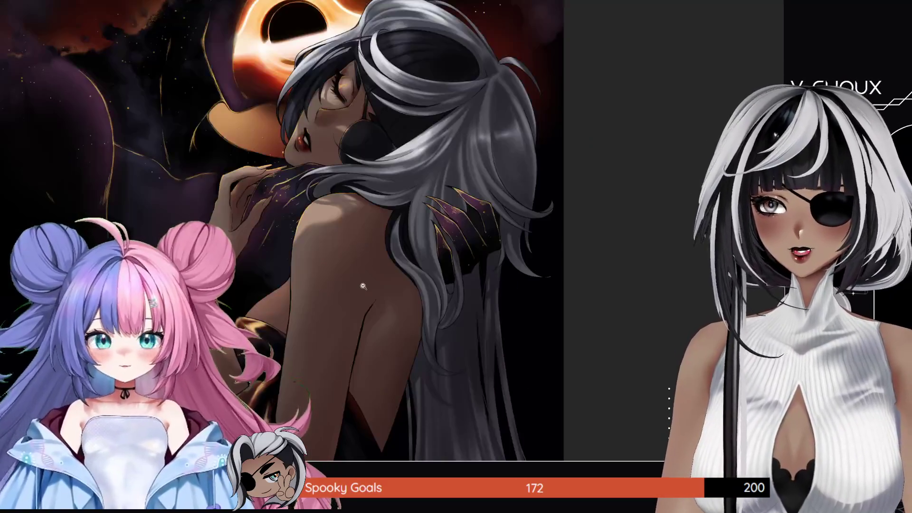
scroll(370, 240, down, 1)
scroll(376, 237, down, 1)
scroll(380, 233, down, 1)
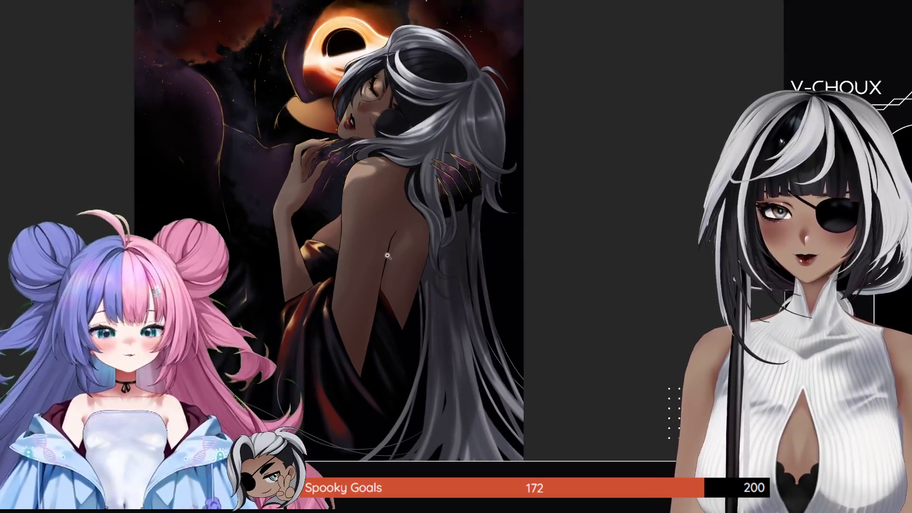
scroll(387, 255, down, 1)
drag(397, 290, 404, 277)
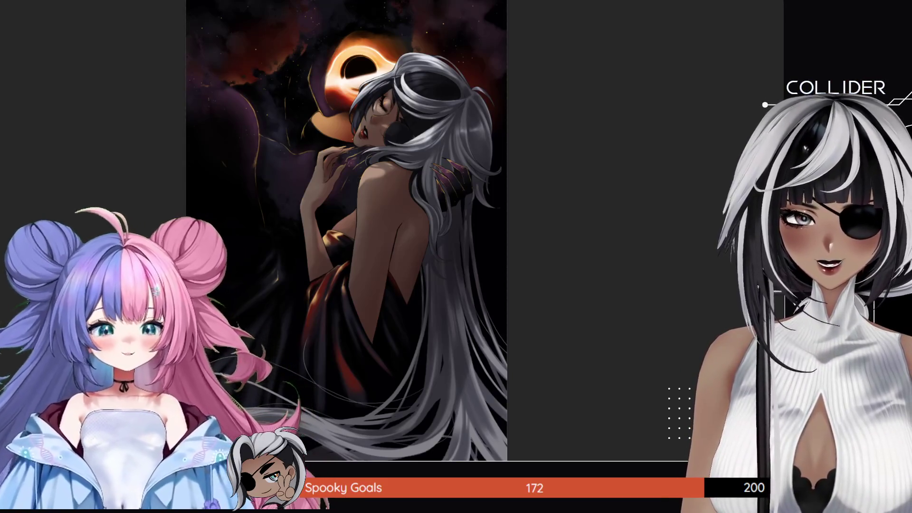
drag(368, 105, 473, 232)
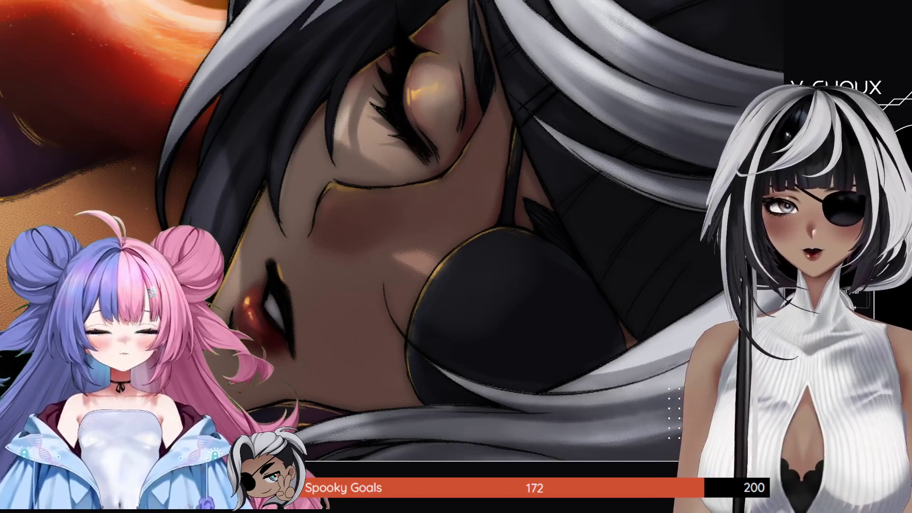
key(ctrl+minus)
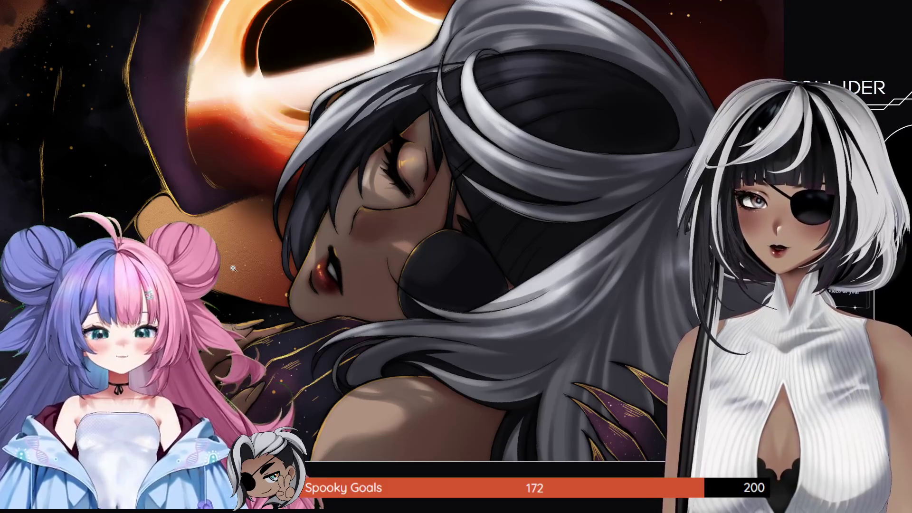
Zoom out further and pan slightly right to frame the head, hair and black hole.
scroll(233, 269, down, 2)
drag(294, 300, 308, 304)
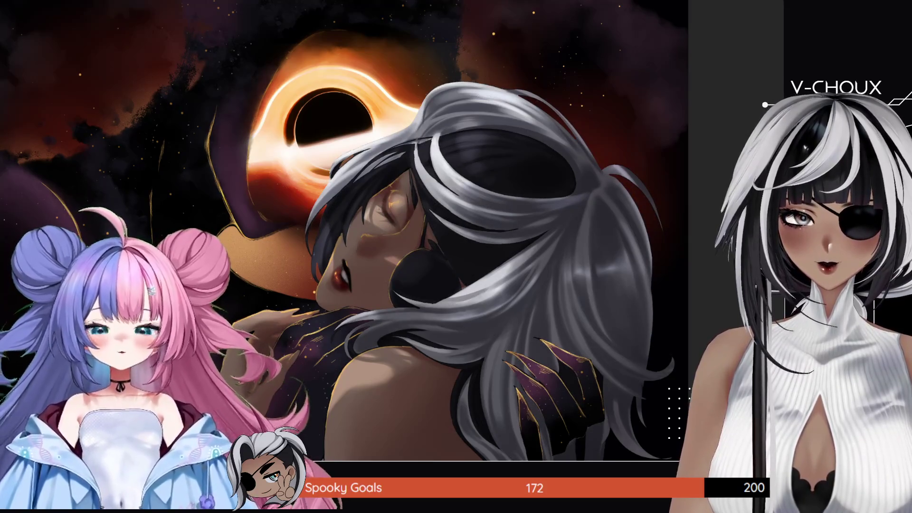
Zoom in close on the woman's cheek, then pull back, pan up and zoom onto her back.
click(383, 237)
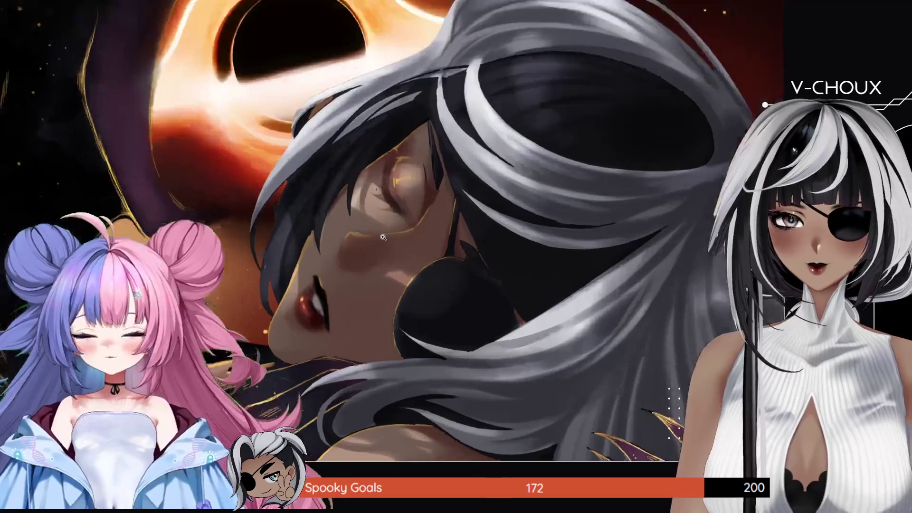
click(382, 237)
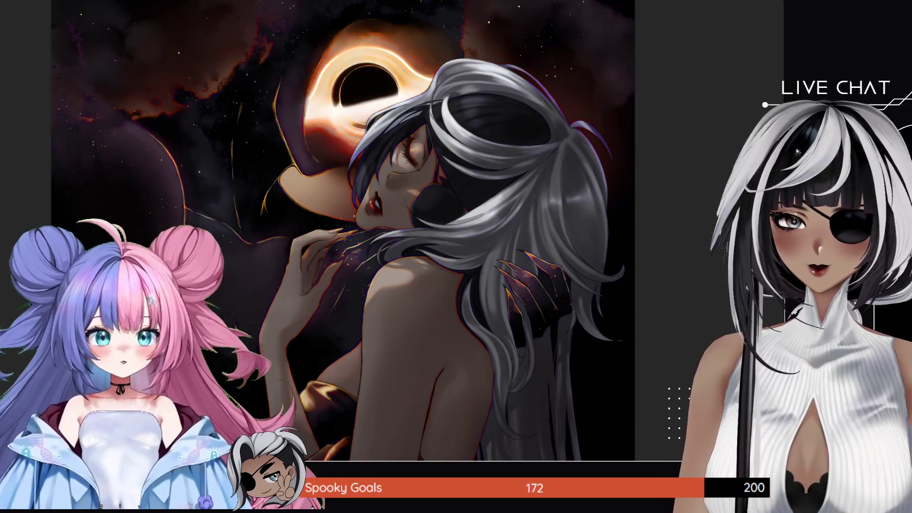
click(476, 154)
scroll(450, 259, down, 3)
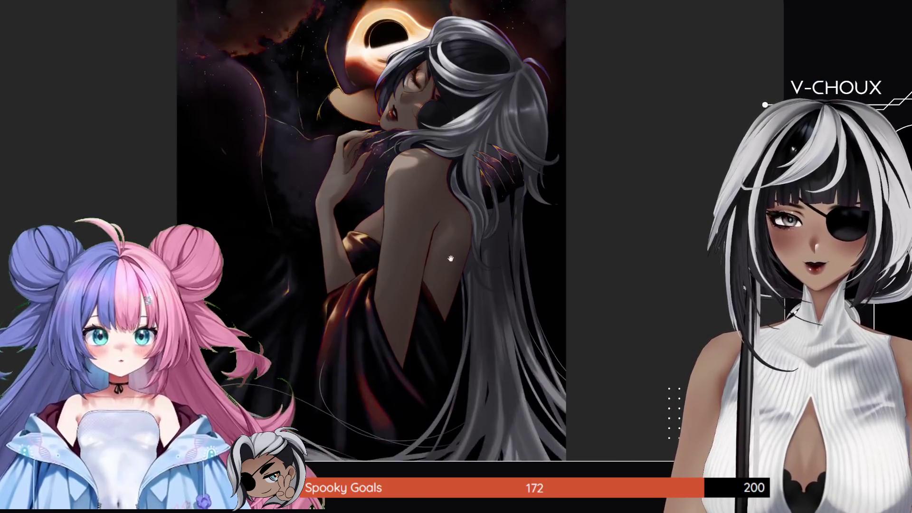
drag(450, 259, 455, 215)
click(437, 260)
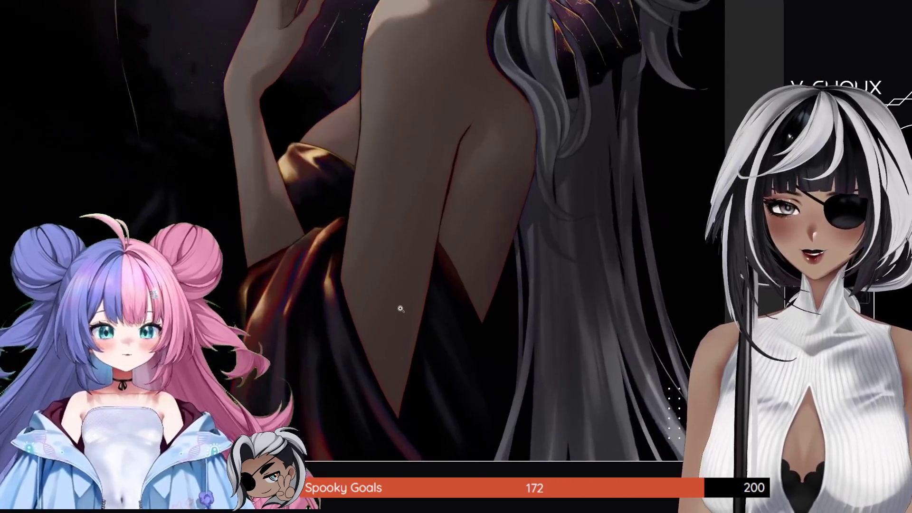
Zoom further into the woman's bare back, then back out to show the back and dress.
click(440, 295)
click(440, 176)
scroll(436, 195, down, 5)
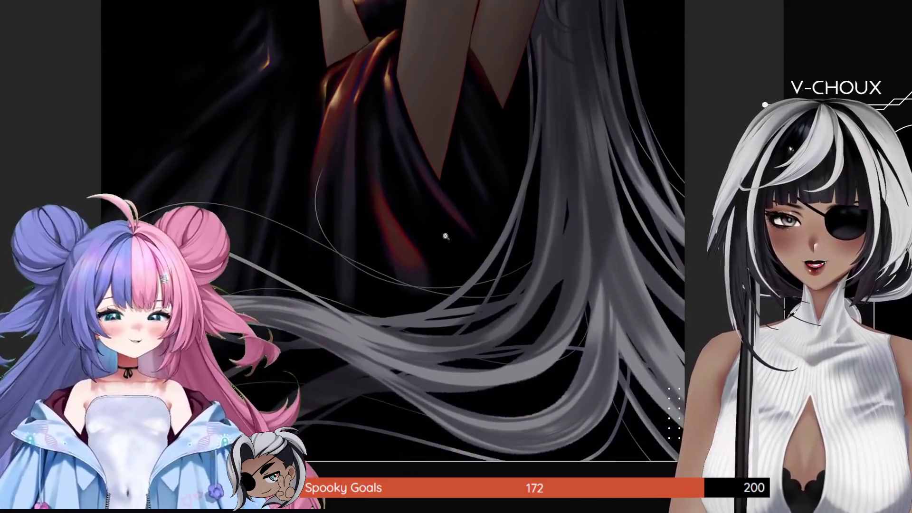
Zoom out to the full figure and eclipse, and select the silver hair and figure.
click(438, 230)
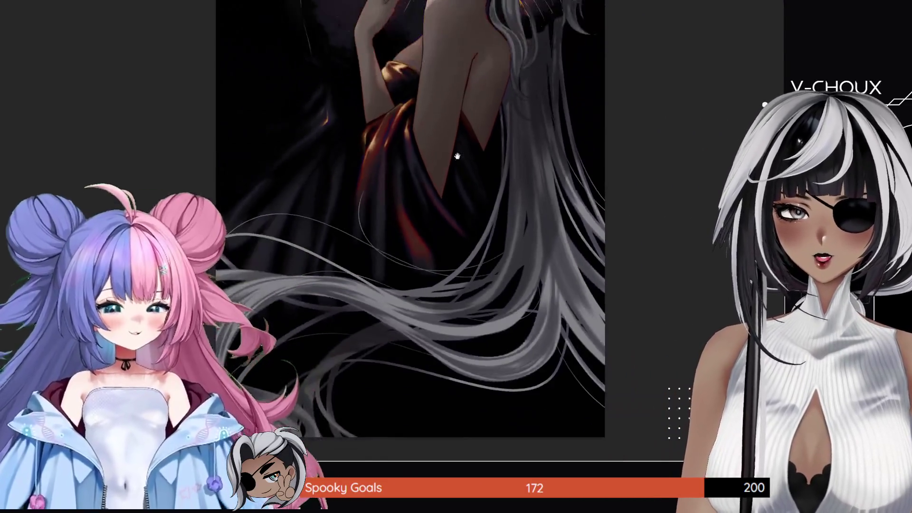
scroll(440, 251, up, 2)
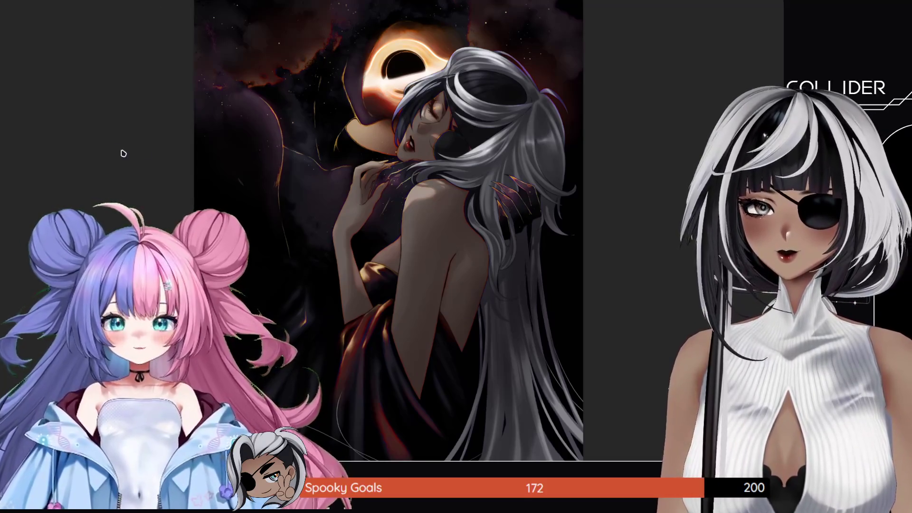
click(539, 94)
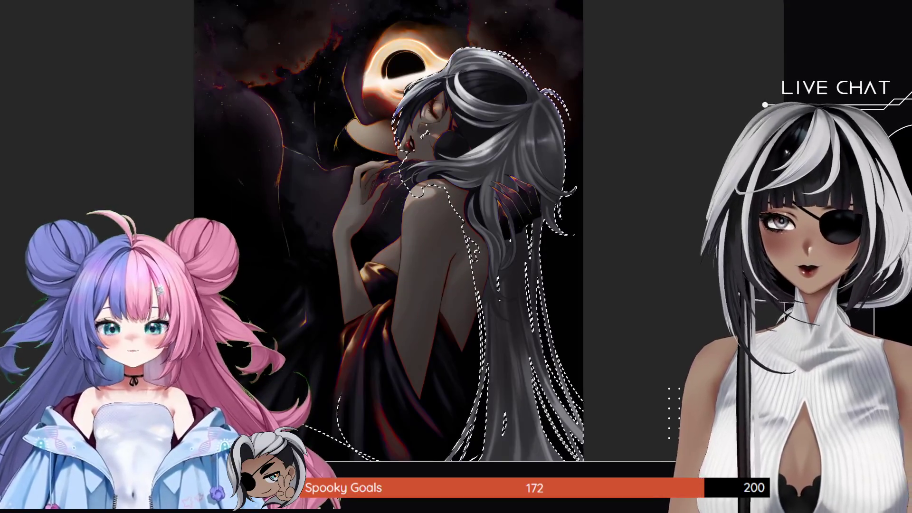
Invert the selection around the silver hair and figure with Ctrl+Shift+I.
key(ctrl+shift+i)
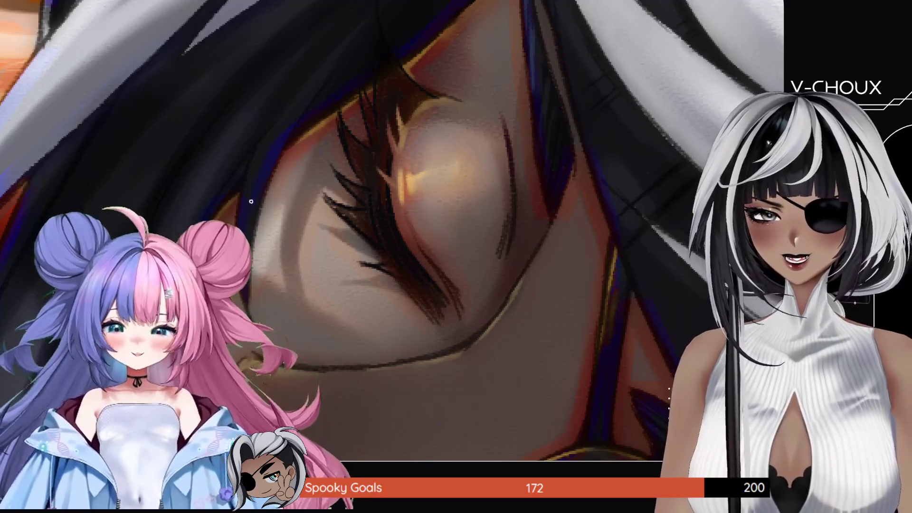
Fit the whole artwork on screen with Ctrl+0.
key(ctrl+0)
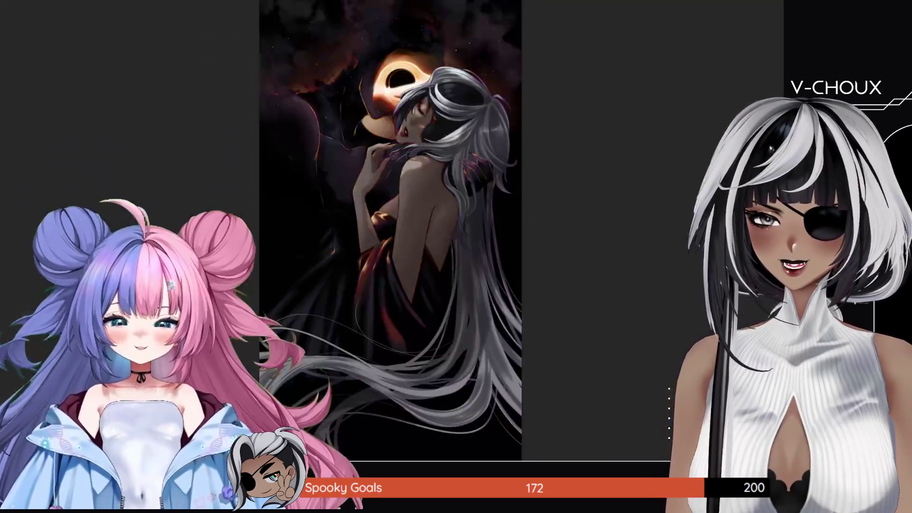
Zoom in close on the closed eye and paint a brightening stroke left of its amber glow.
scroll(418, 107, up, 2)
scroll(417, 108, up, 2)
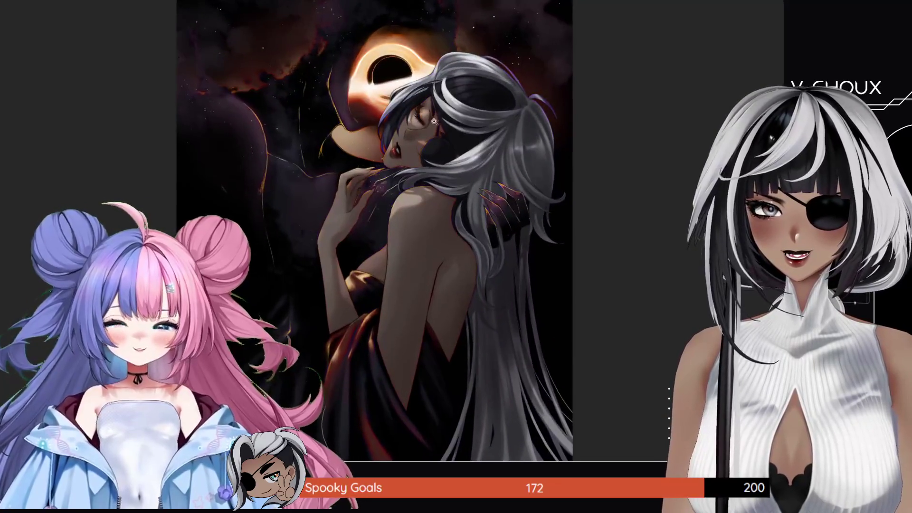
scroll(417, 107, up, 2)
scroll(420, 118, up, 2)
scroll(426, 133, up, 2)
scroll(434, 147, up, 2)
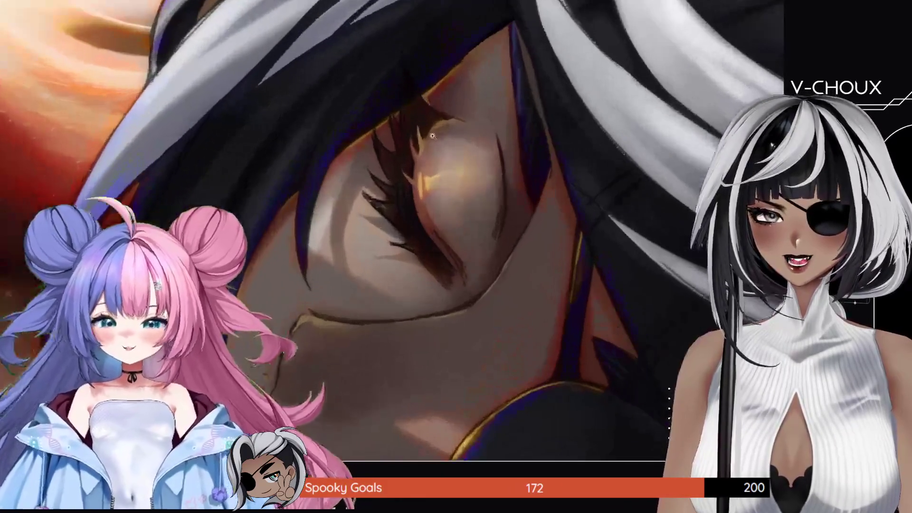
scroll(443, 162, up, 2)
scroll(443, 163, up, 2)
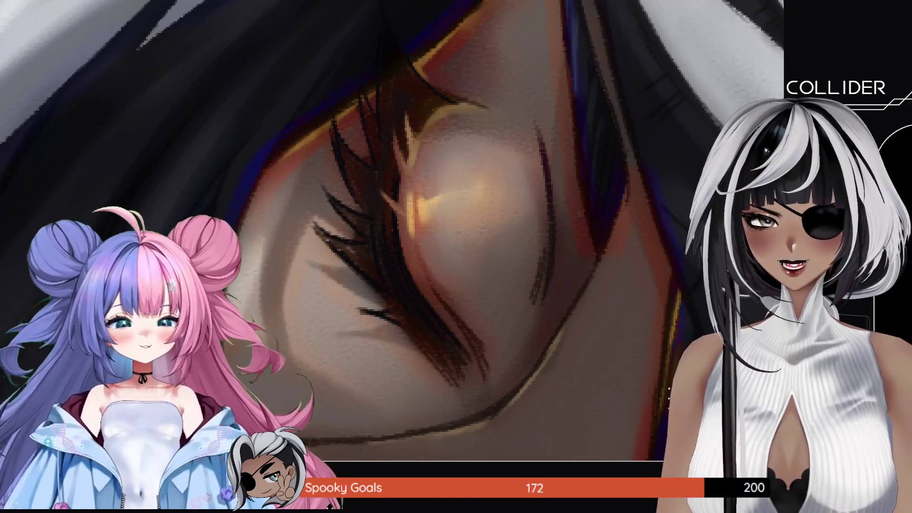
drag(434, 166, 394, 157)
Undo the stroke beside the eye with Ctrl+Z, then fit the full canvas with Ctrl+0.
key(ctrl+z)
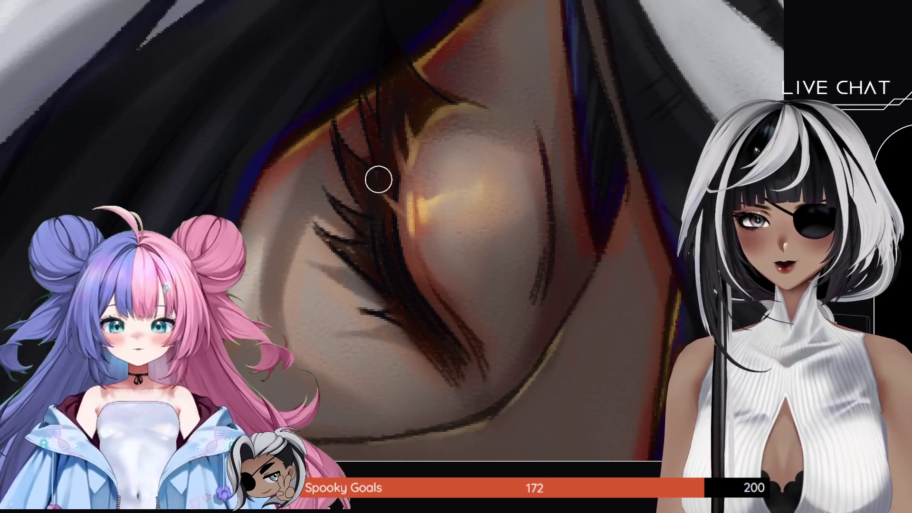
key(ctrl+0)
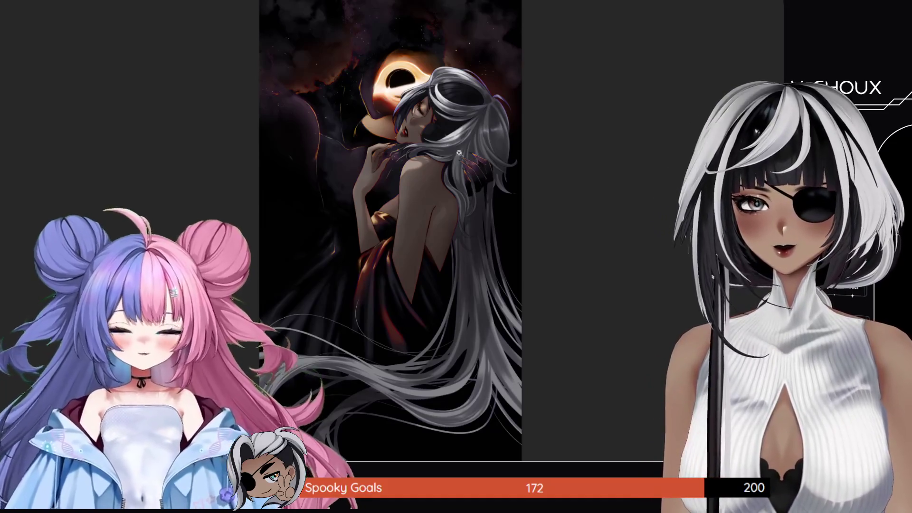
Zoom into the silver hair strands, back out, then zoom onto the sleeping woman's red-lipped face.
scroll(460, 94, up, 1)
scroll(455, 92, up, 3)
scroll(442, 87, up, 3)
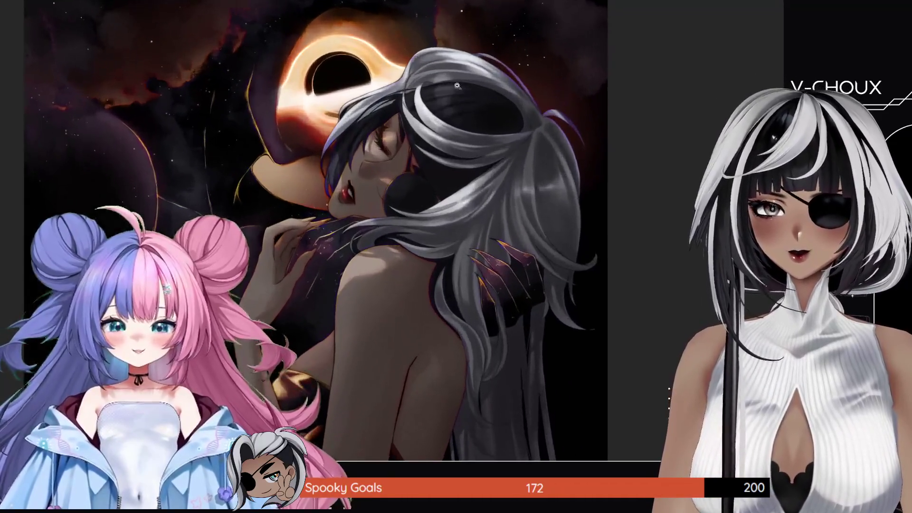
scroll(428, 82, up, 3)
scroll(409, 76, up, 3)
scroll(401, 92, up, 3)
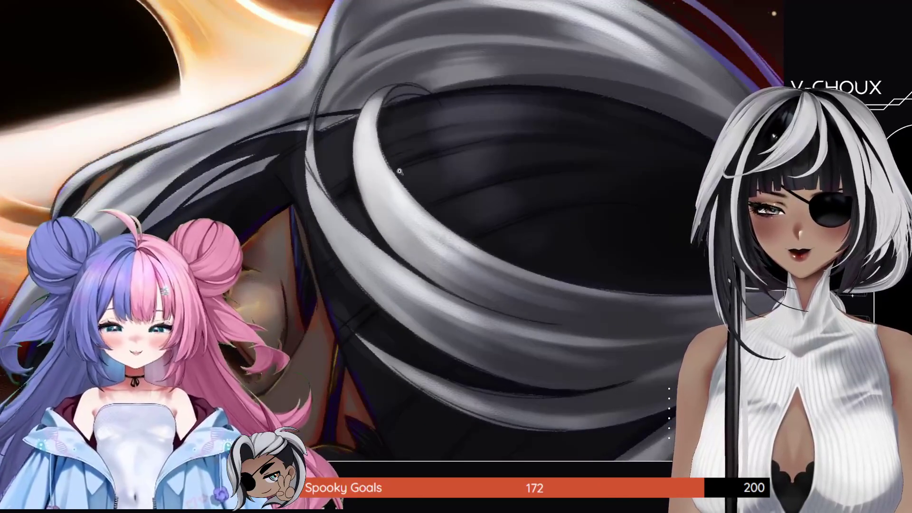
scroll(431, 211, down, 5)
scroll(431, 211, down, 3)
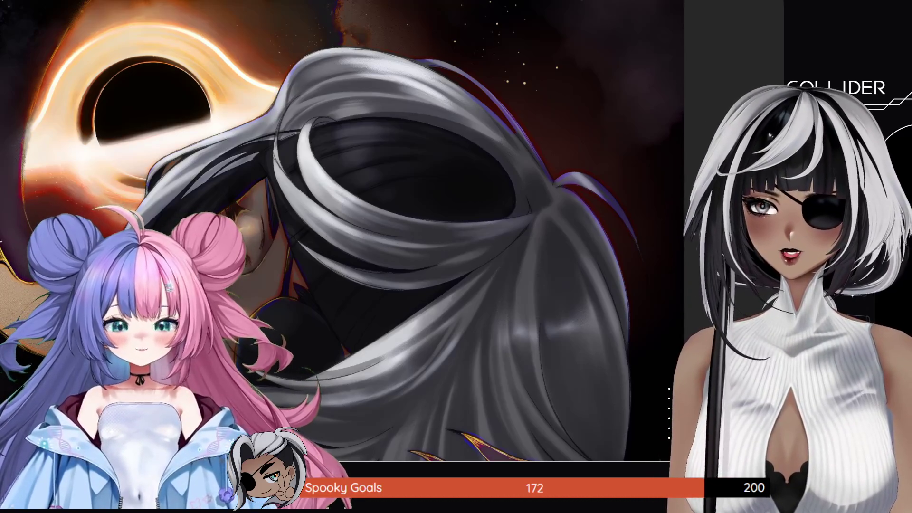
scroll(334, 300, up, 4)
scroll(334, 300, up, 2)
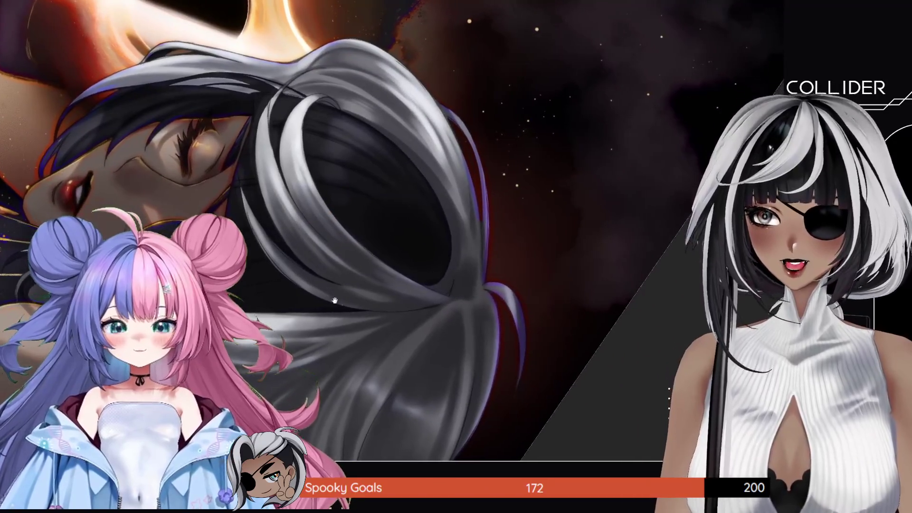
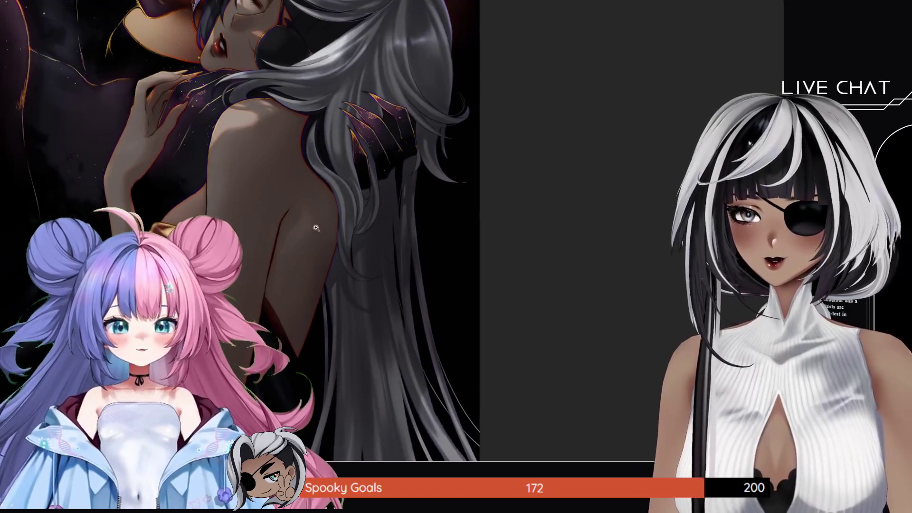
Zoom and pan to fit the whole tall painting, then zoom toward the glowing black hole.
scroll(284, 308, up, 1)
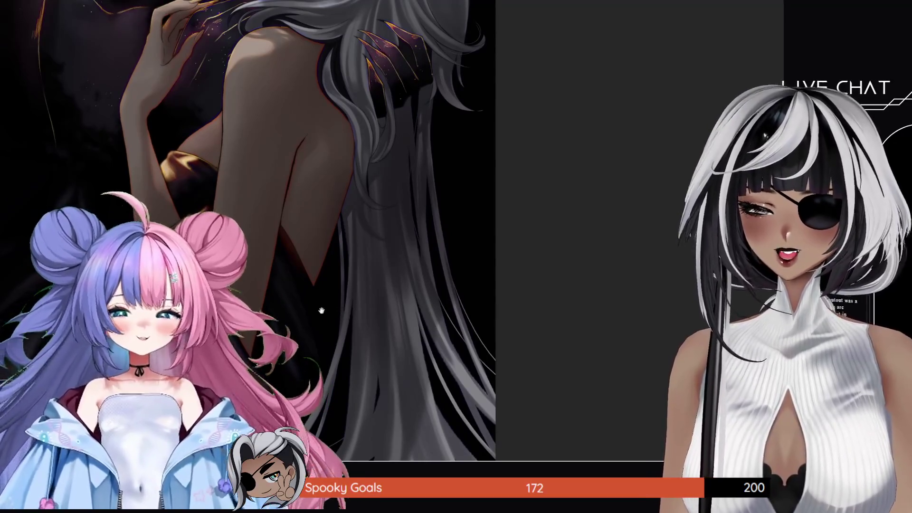
mouse_move(348, 314)
mouse_down()
mouse_move(322, 191)
mouse_move(233, 204)
mouse_up()
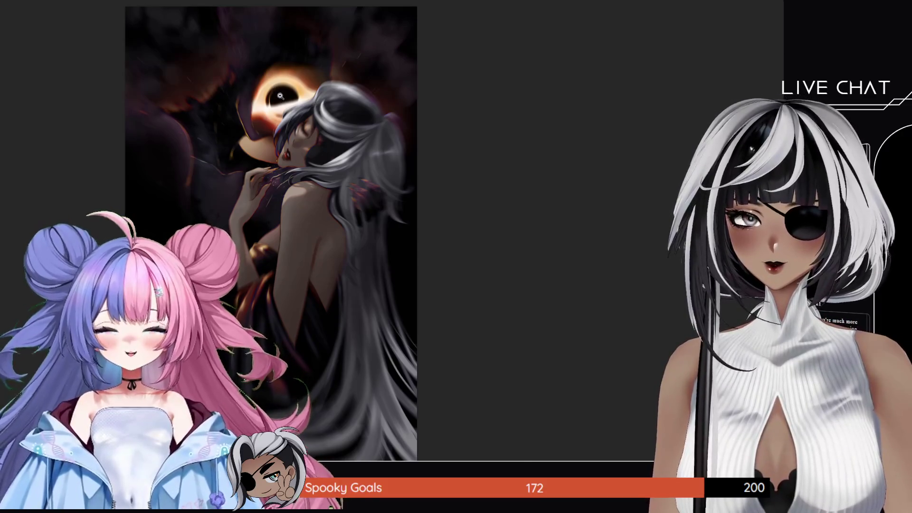
click(277, 94)
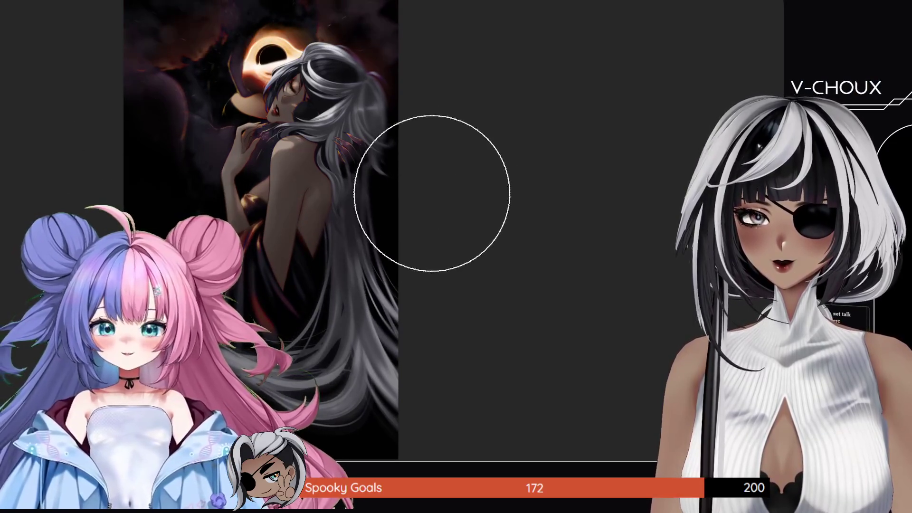
Pan down and right to frame the embracing figures beneath the glowing black-hole ring.
mouse_move(374, 228)
mouse_down()
mouse_move(420, 322)
mouse_move(420, 354)
mouse_up()
scroll(284, 216, up, 5)
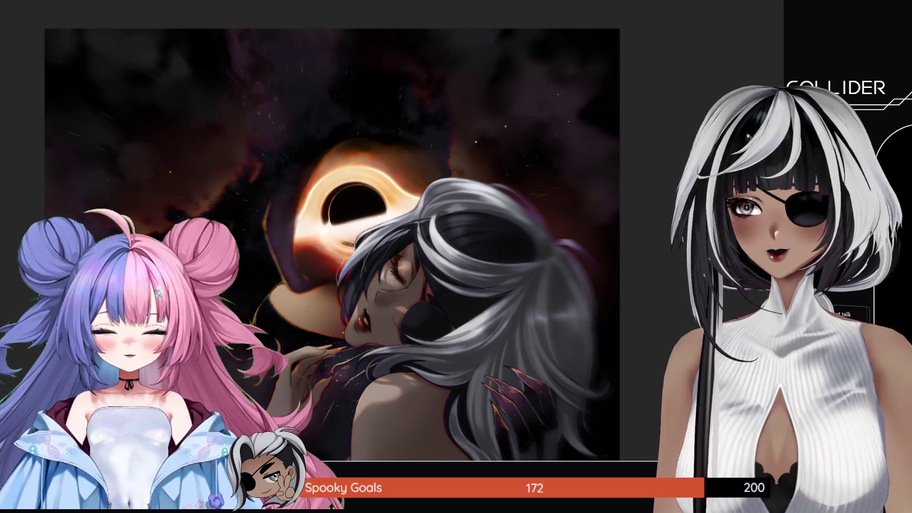
scroll(332, 237, down, 3)
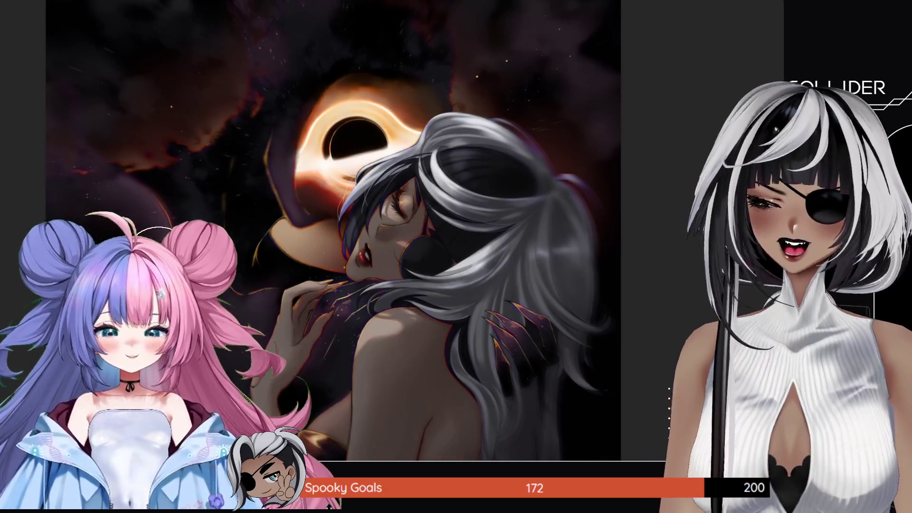
scroll(332, 237, down, 1)
scroll(665, 251, down, 2)
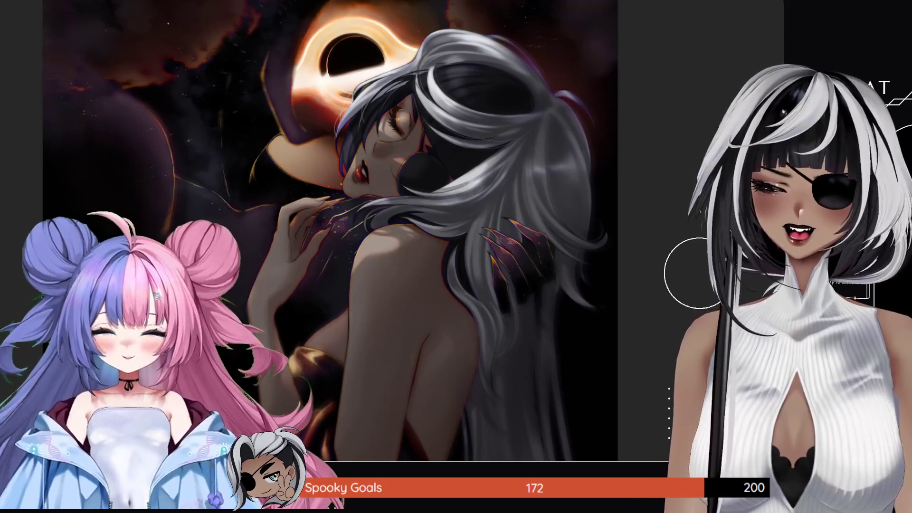
scroll(304, 280, down, 1)
scroll(284, 303, down, 1)
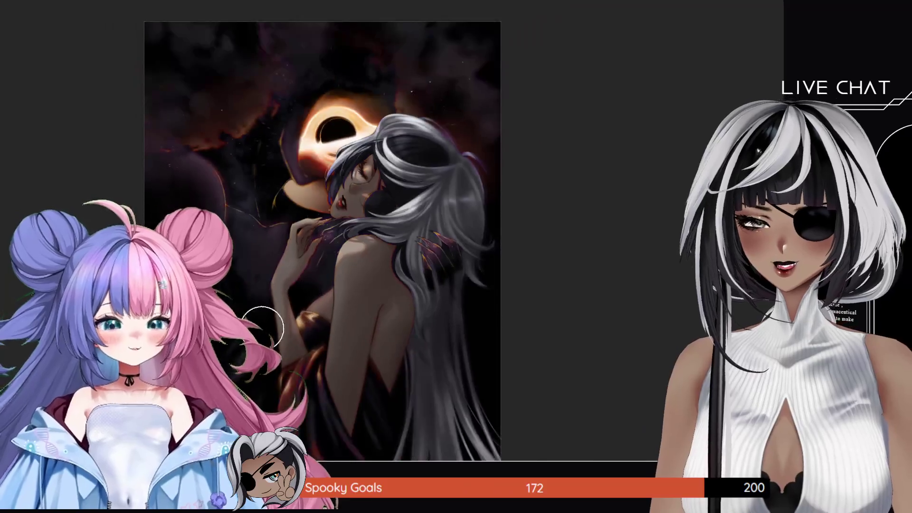
scroll(285, 281, up, 2)
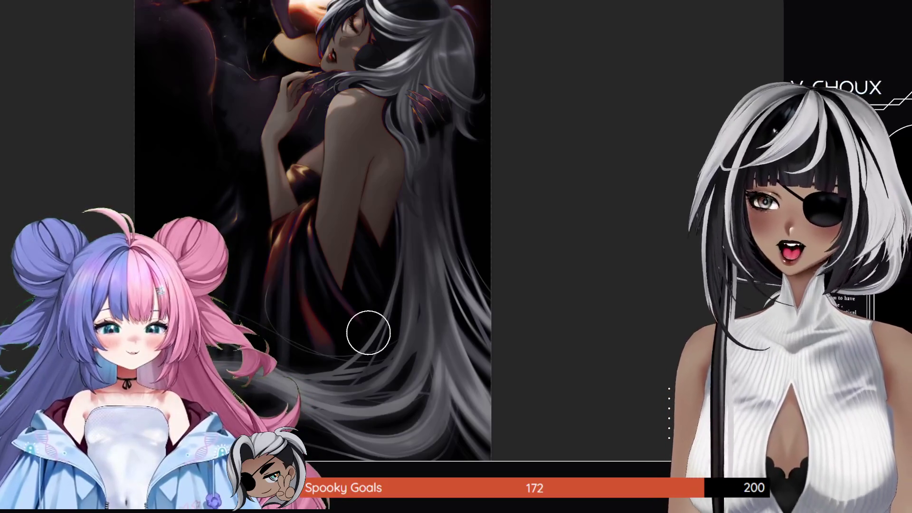
scroll(368, 318, up, 1)
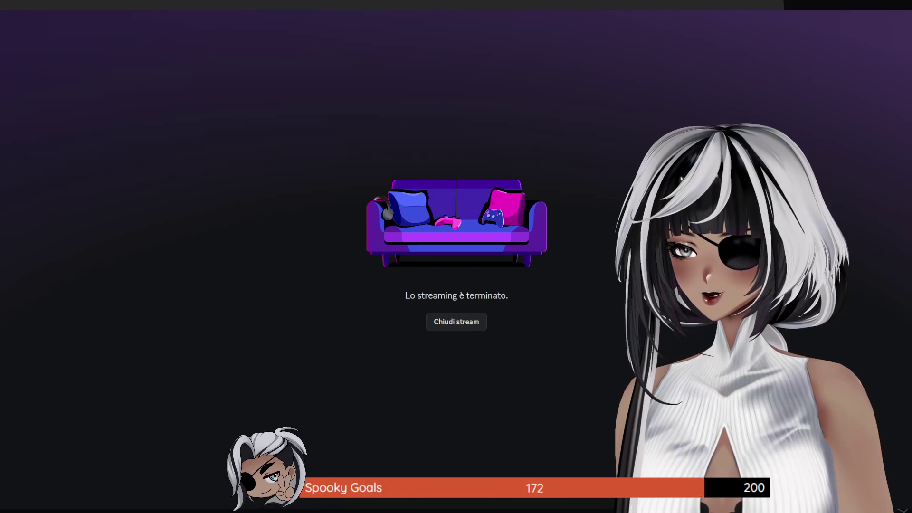
mouse_move(456, 256)
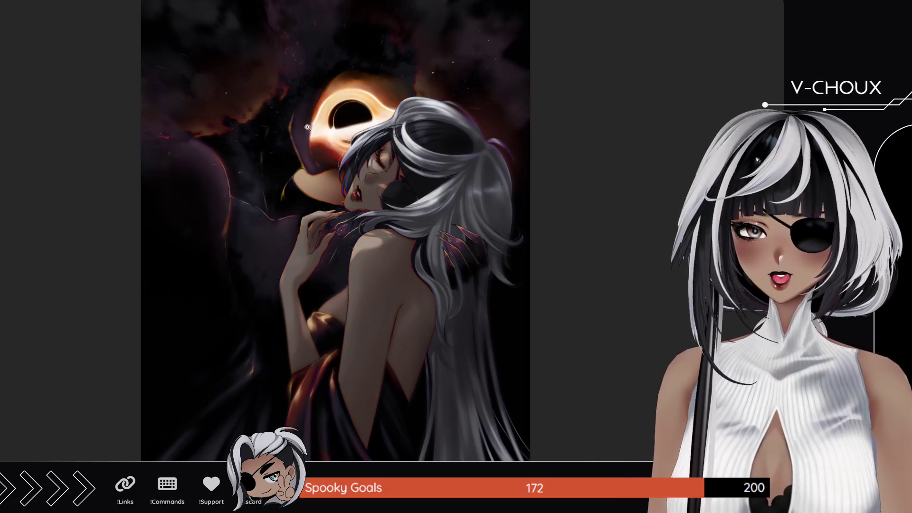
Zoom in on the woman's face near the black hole, then pull back and pan toward the black hole.
mouse_move(307, 127)
mouse_down()
mouse_move(395, 137)
mouse_move(365, 183)
mouse_up()
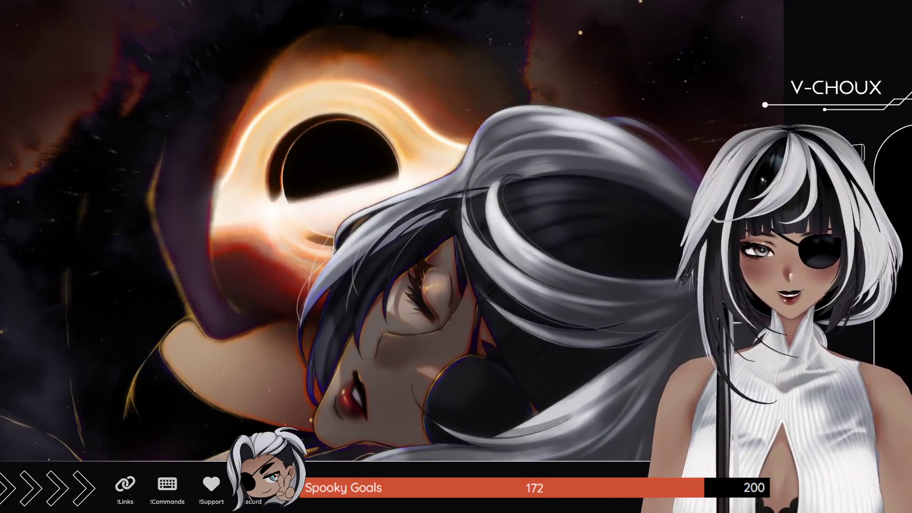
mouse_move(579, 362)
mouse_down()
mouse_move(369, 275)
mouse_move(389, 242)
mouse_move(395, 173)
mouse_up()
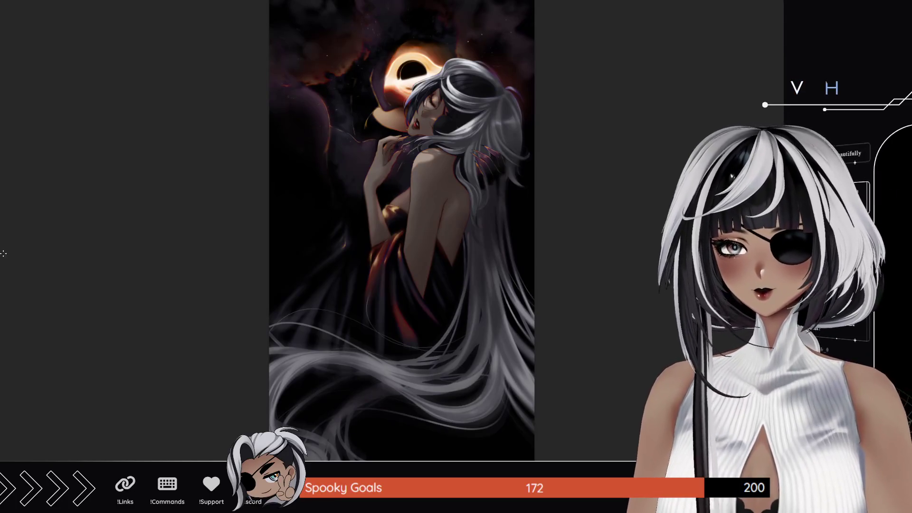
scroll(346, 102, up, 1)
scroll(366, 114, up, 2)
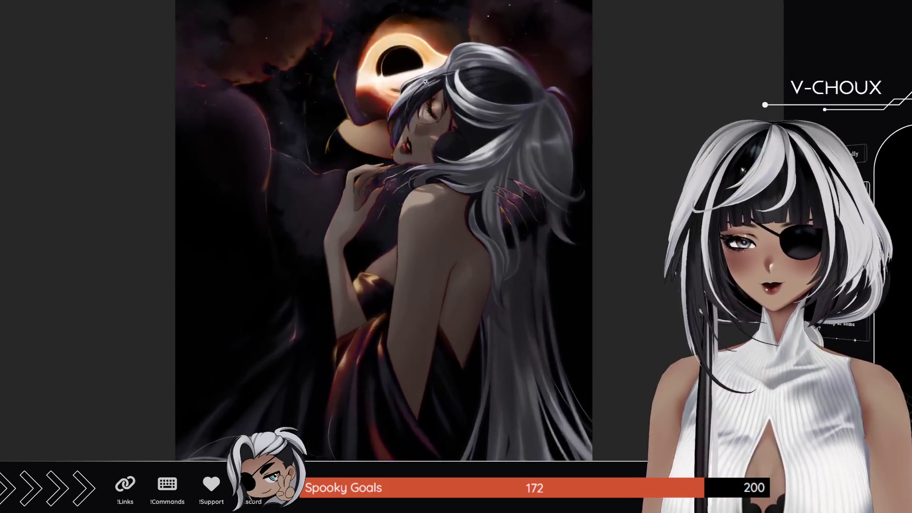
scroll(385, 128, up, 2)
scroll(408, 143, up, 2)
drag(409, 144, 439, 250)
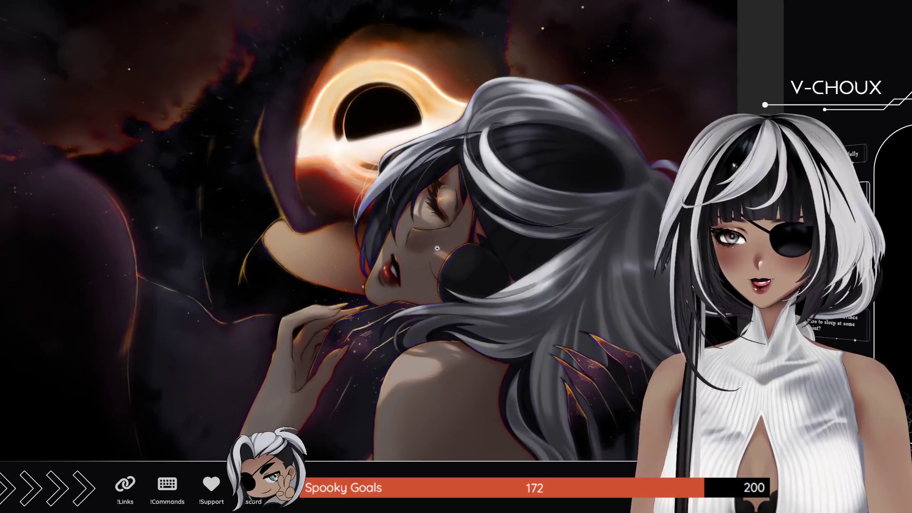
Zoom out until the entire finished artwork fits the view.
scroll(436, 209, up, 1)
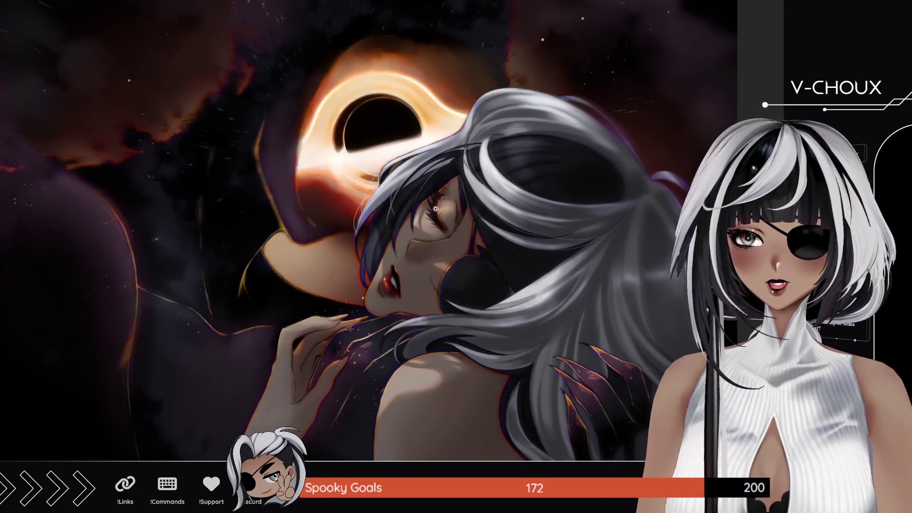
scroll(416, 207, up, 1)
scroll(441, 257, up, 1)
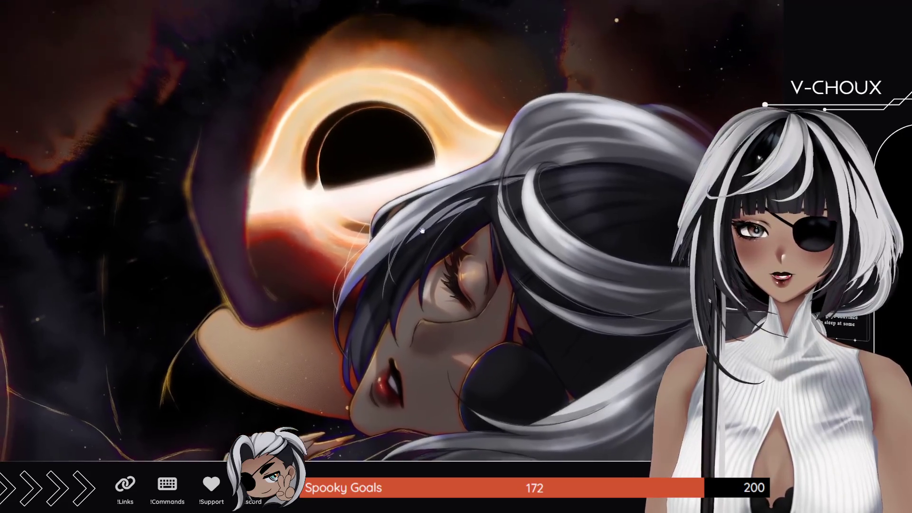
scroll(463, 303, up, 1)
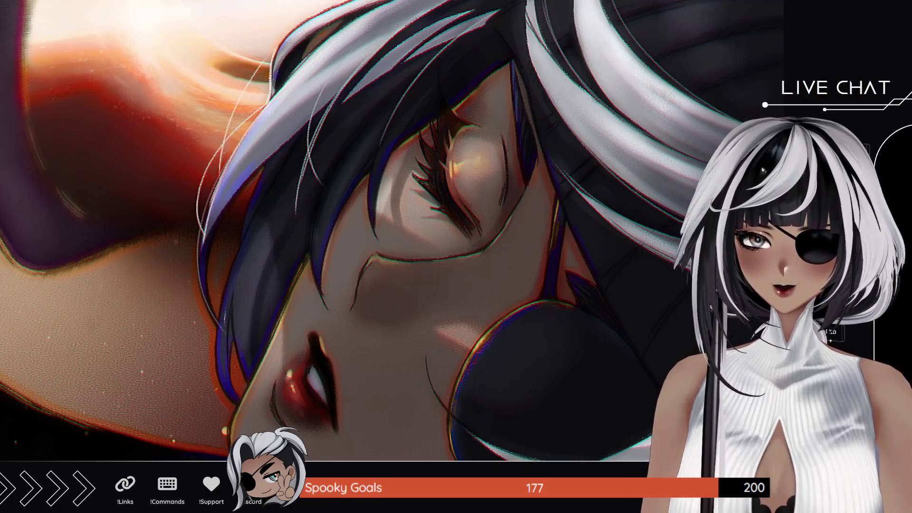
alt+click(414, 231)
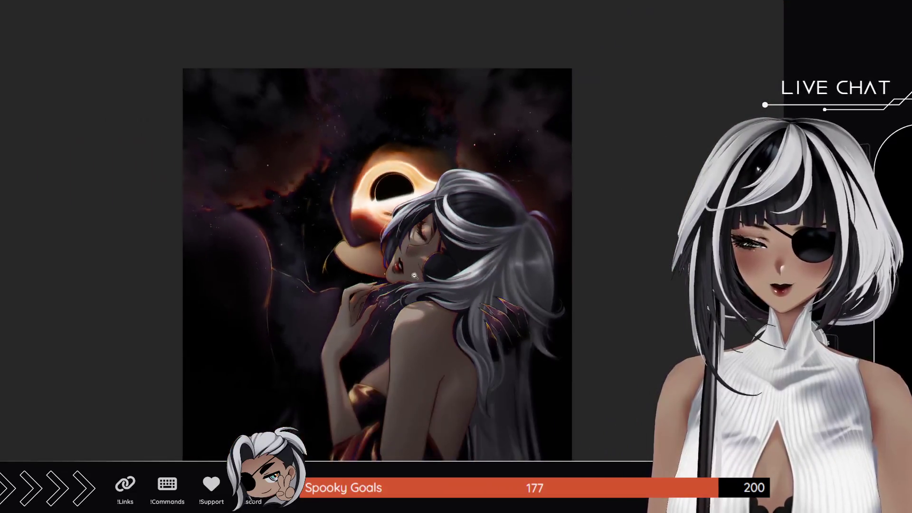
Pan the canvas to show the full portrait, from the black hole down to the silver hair.
drag(414, 275, 427, 241)
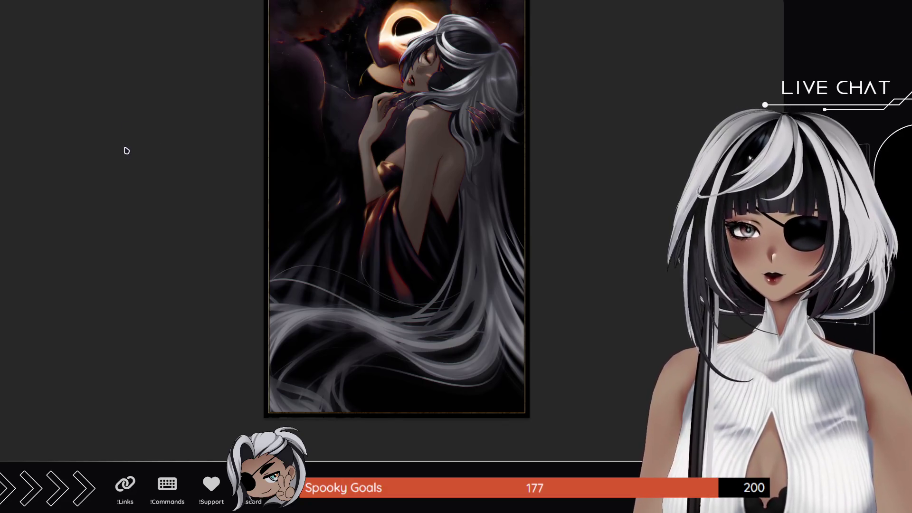
click(522, 88)
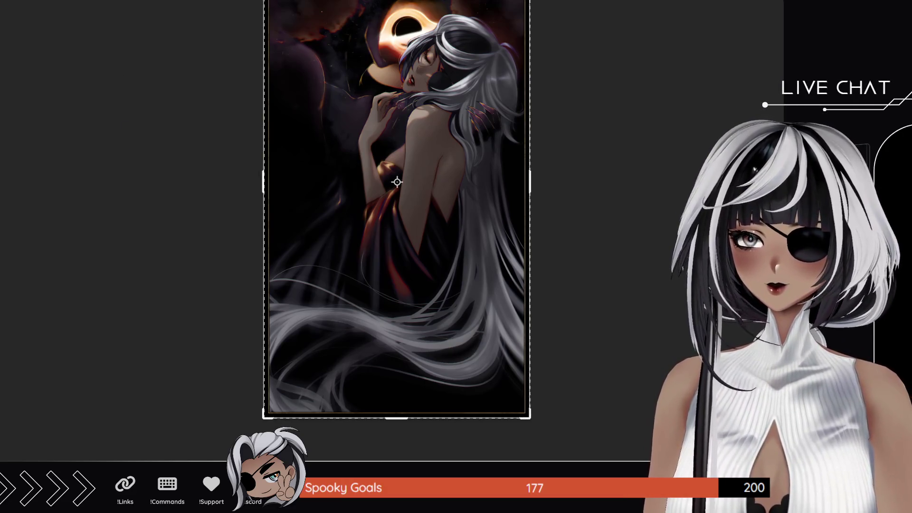
click(158, 139)
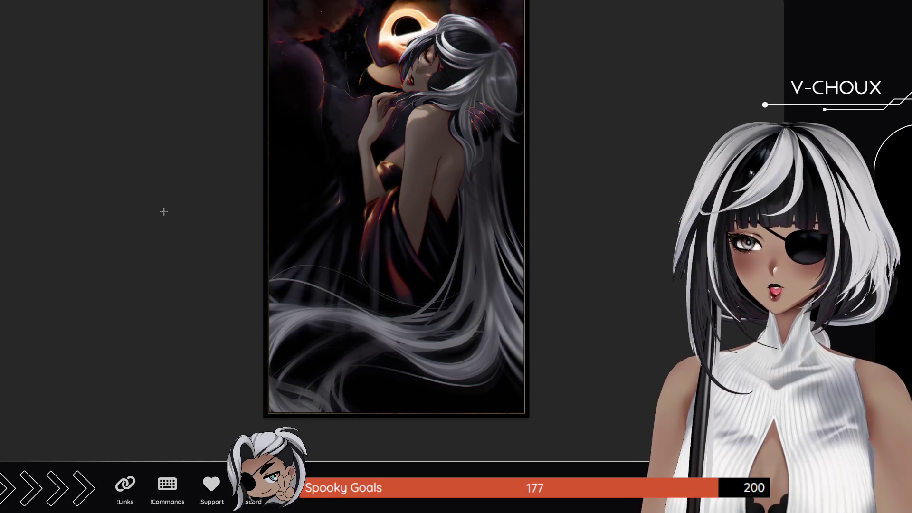
scroll(163, 211, up, 3)
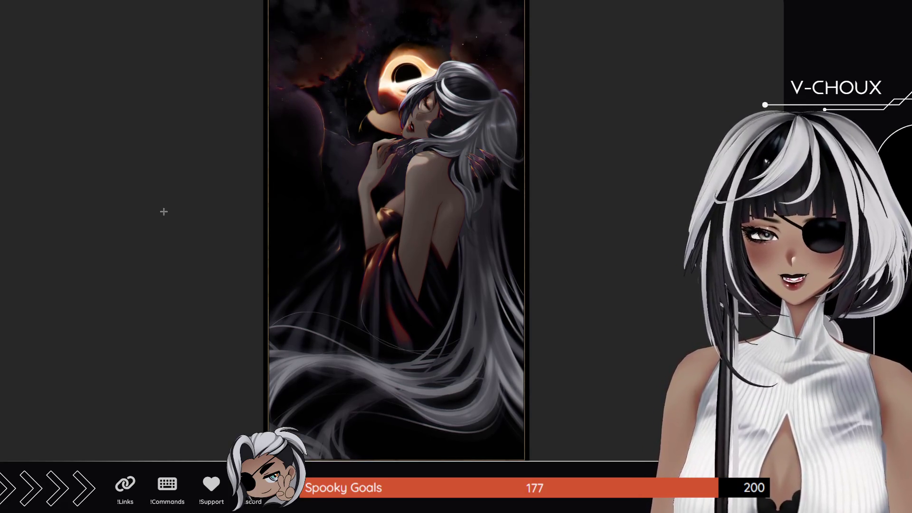
scroll(163, 211, up, 1)
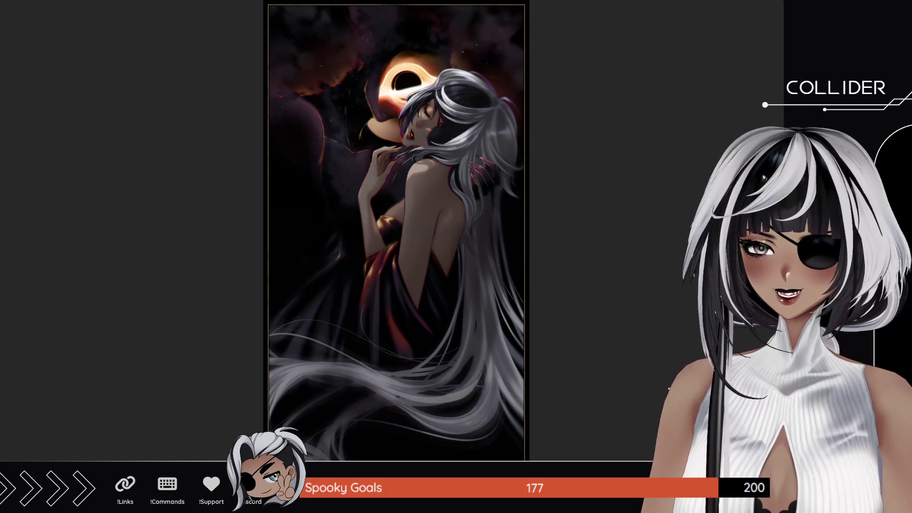
scroll(451, 103, up, 1)
scroll(451, 104, up, 1)
scroll(451, 103, up, 1)
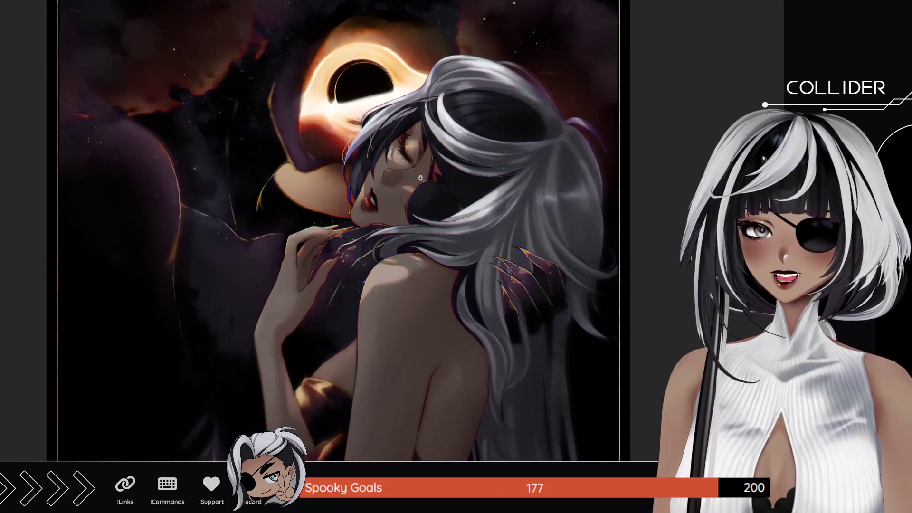
Zoom out from the face close-up until the whole portrait, including the slipping gown, is visible.
scroll(271, 197, up, 3)
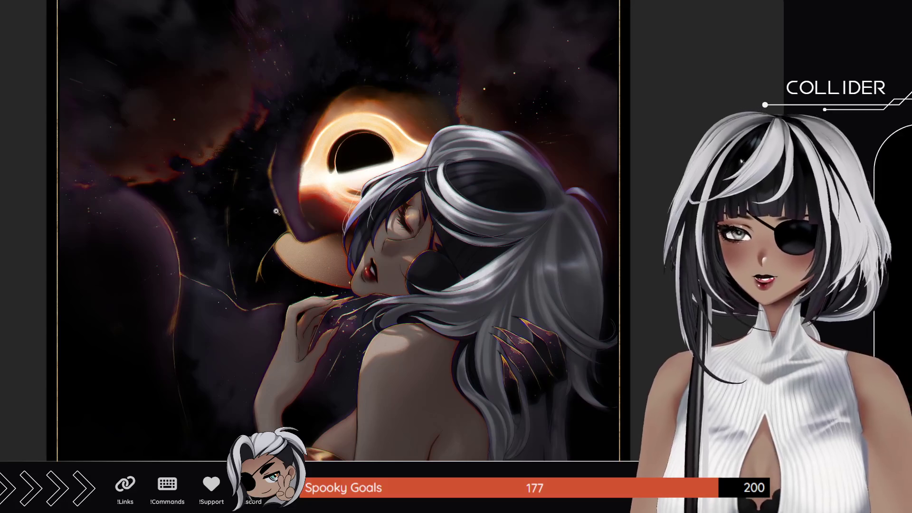
scroll(269, 212, up, 1)
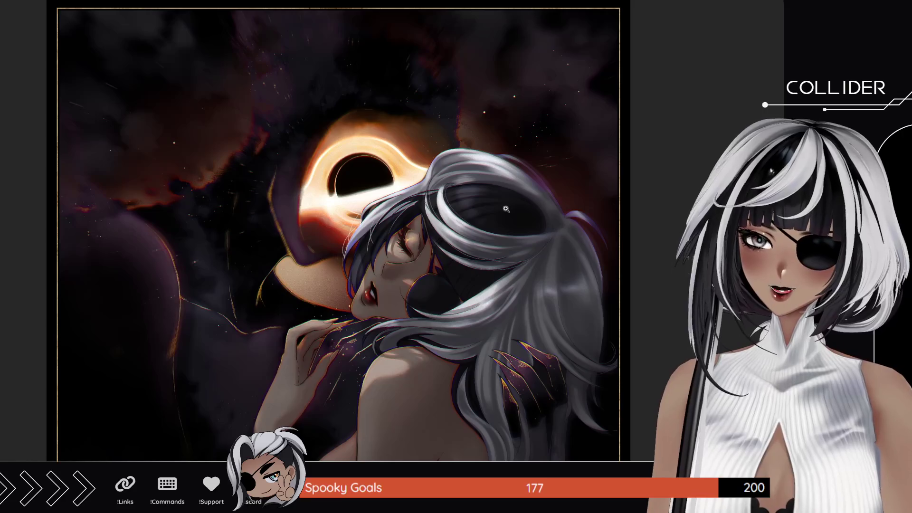
click(505, 205)
drag(506, 205, 492, 183)
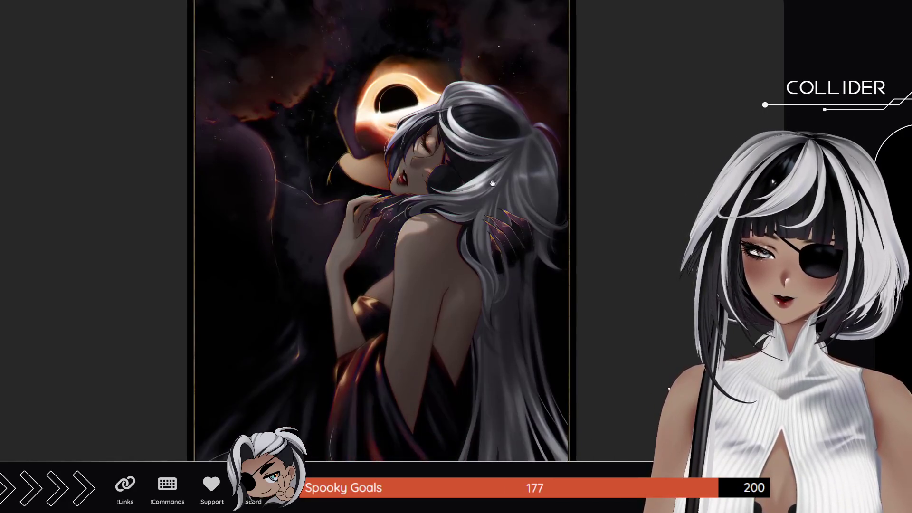
scroll(499, 245, down, 2)
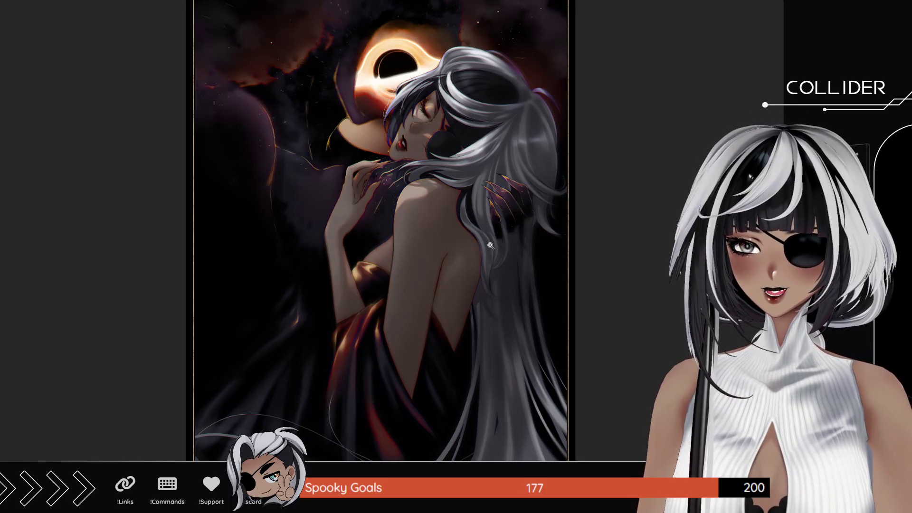
click(490, 245)
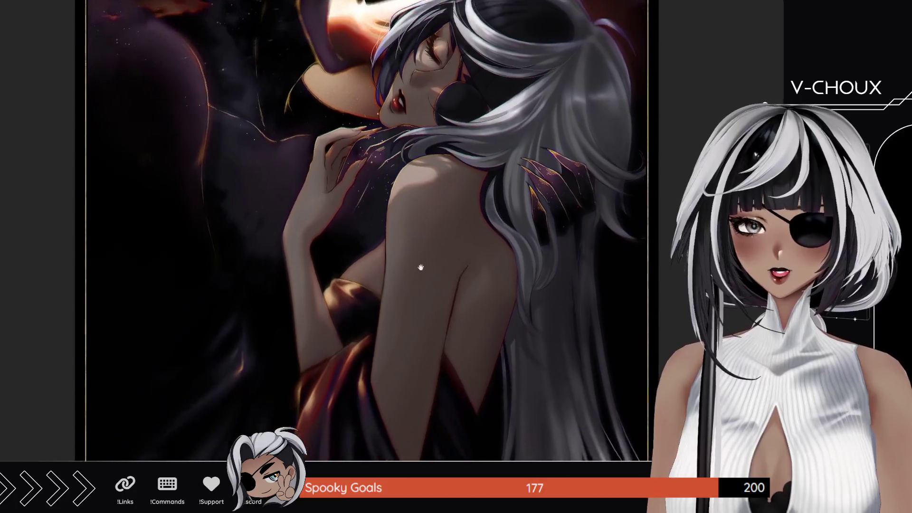
click(419, 240)
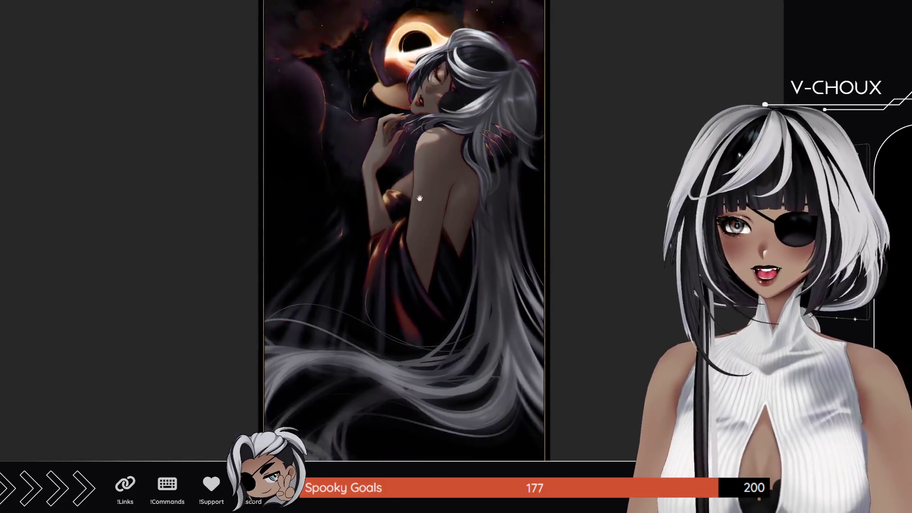